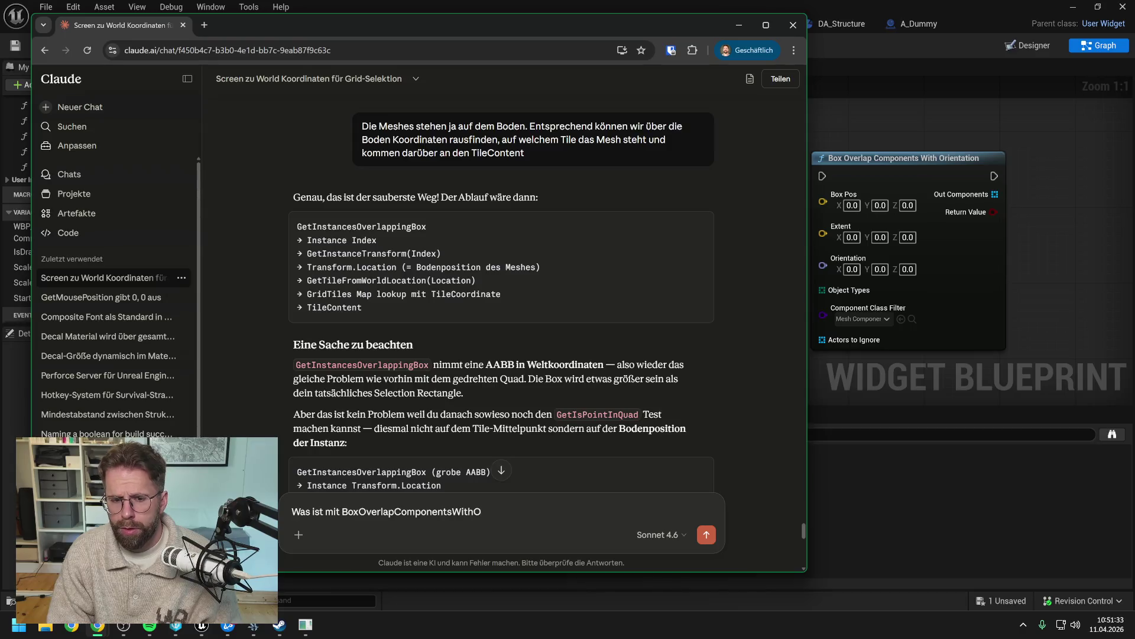
Step: Send the BoxOverlapComponentsWithOrientation question, then compare both overlap nodes in the Unreal graph
type("rientation")
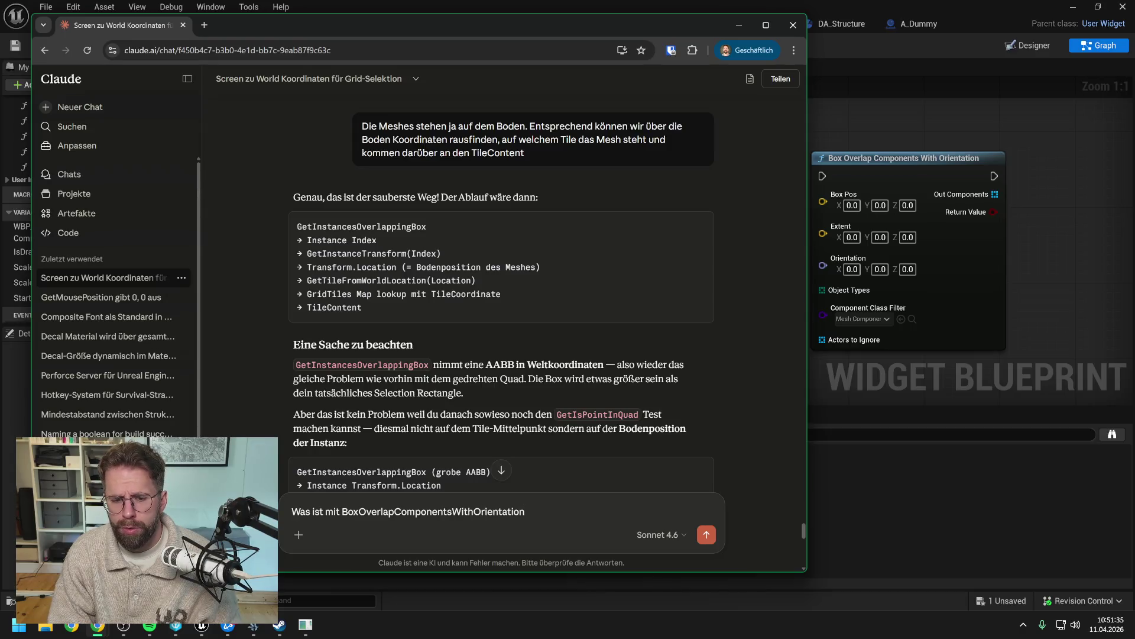
type("?")
key("Return")
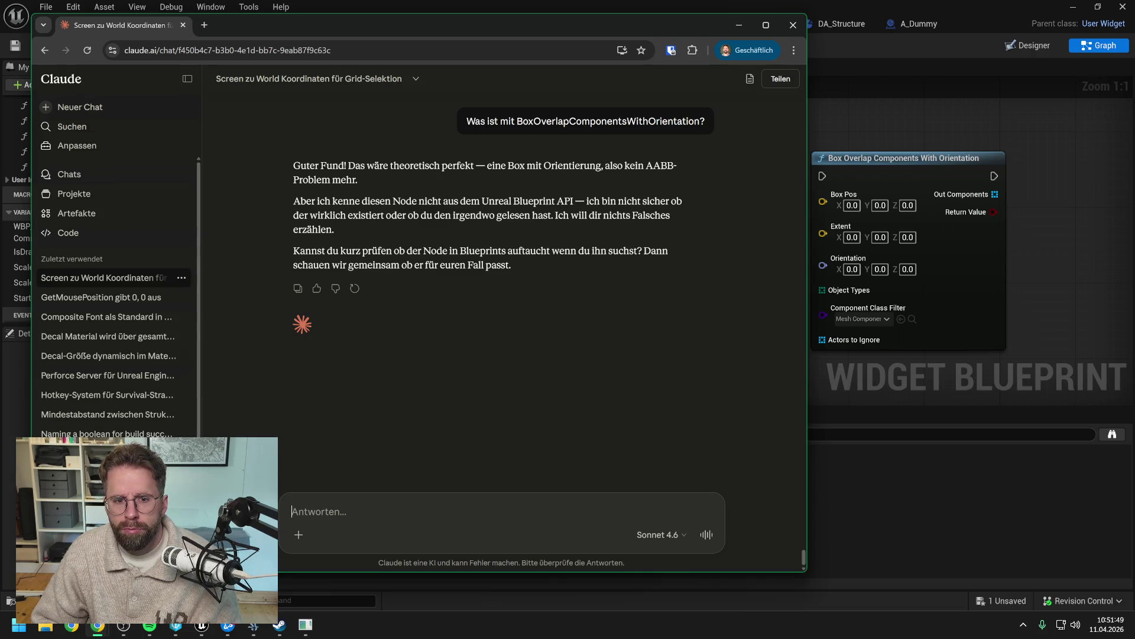
left_click(1027, 314)
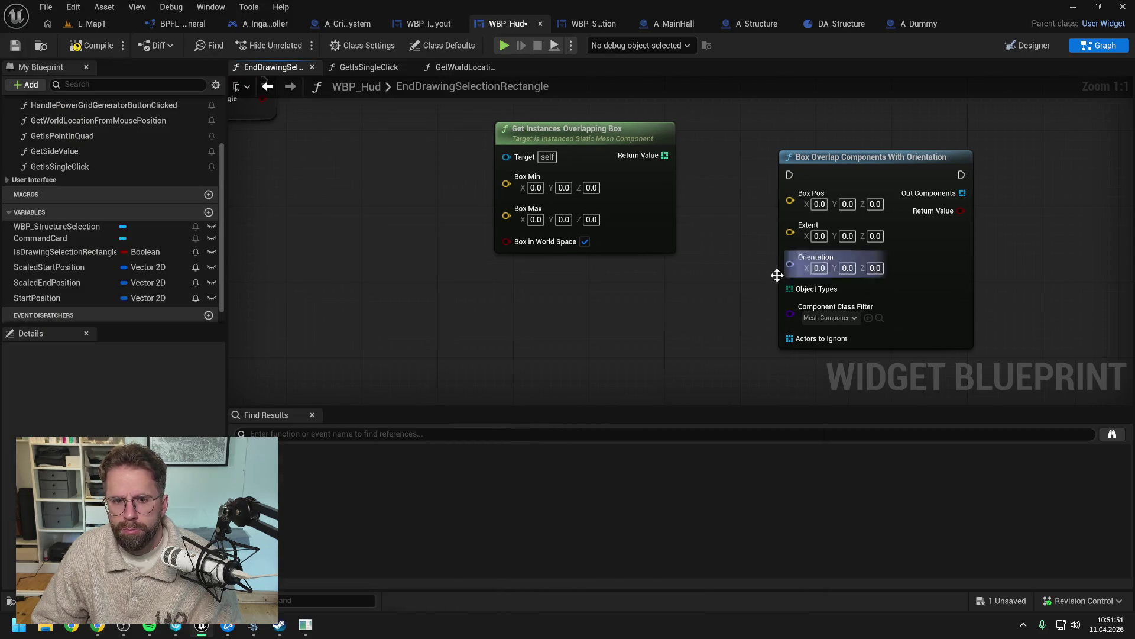
mouse_move(775, 274)
left_mouse_down()
mouse_move(604, 319)
mouse_move(552, 271)
mouse_move(524, 275)
left_mouse_up()
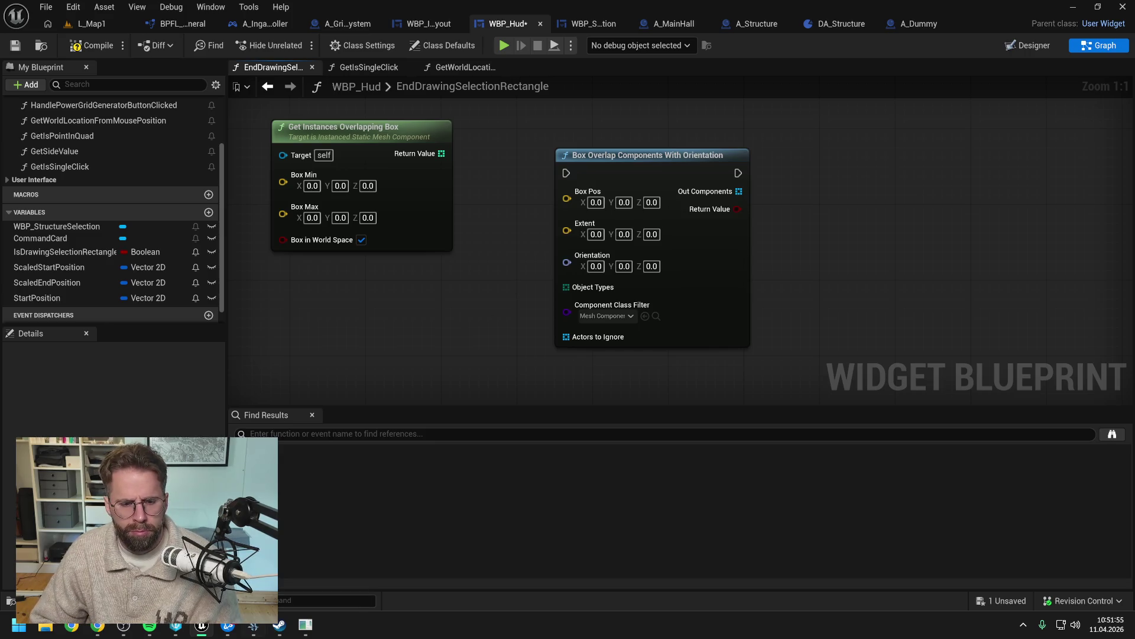
left_click(97, 625)
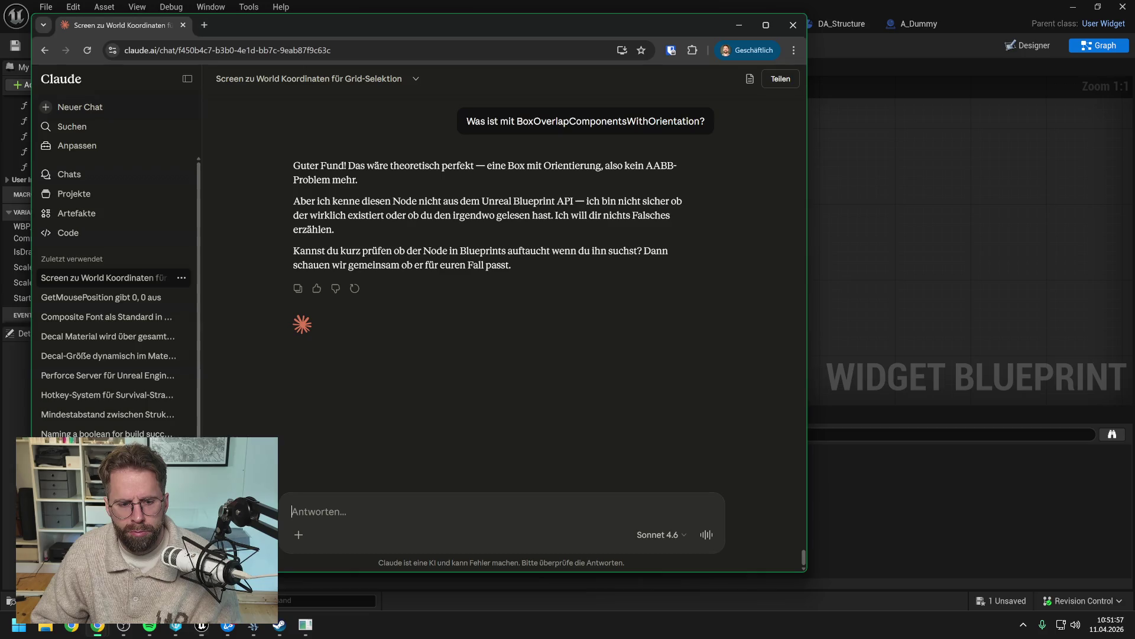
Step: Send Claude the node screenshot and read its reply about inputs and ISMC rendering
key("ctrl+v")
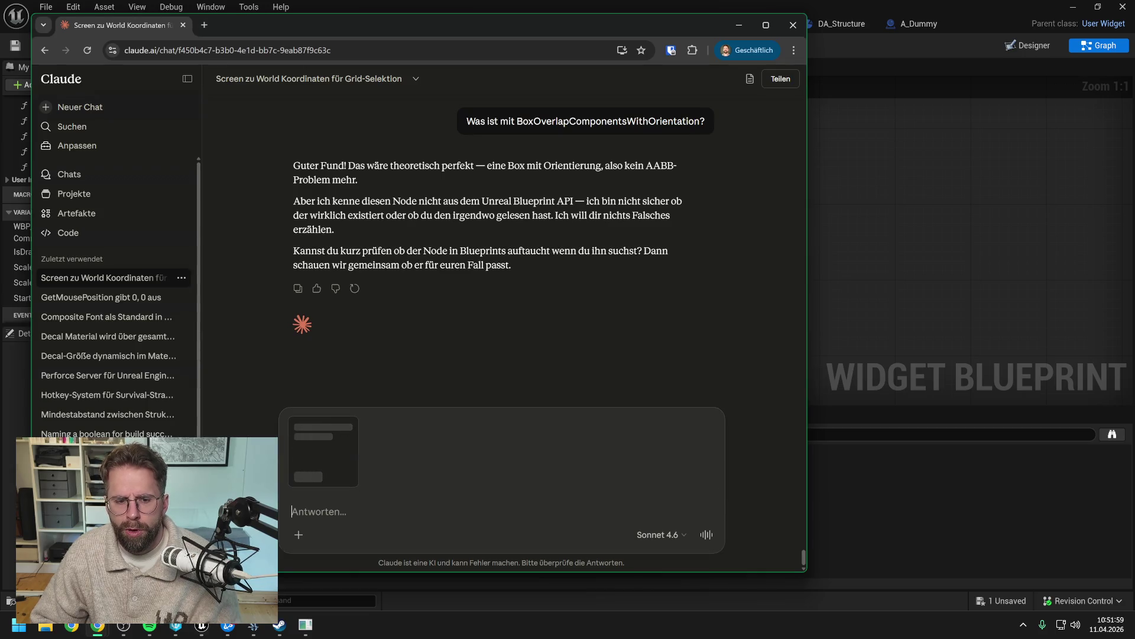
key("Return")
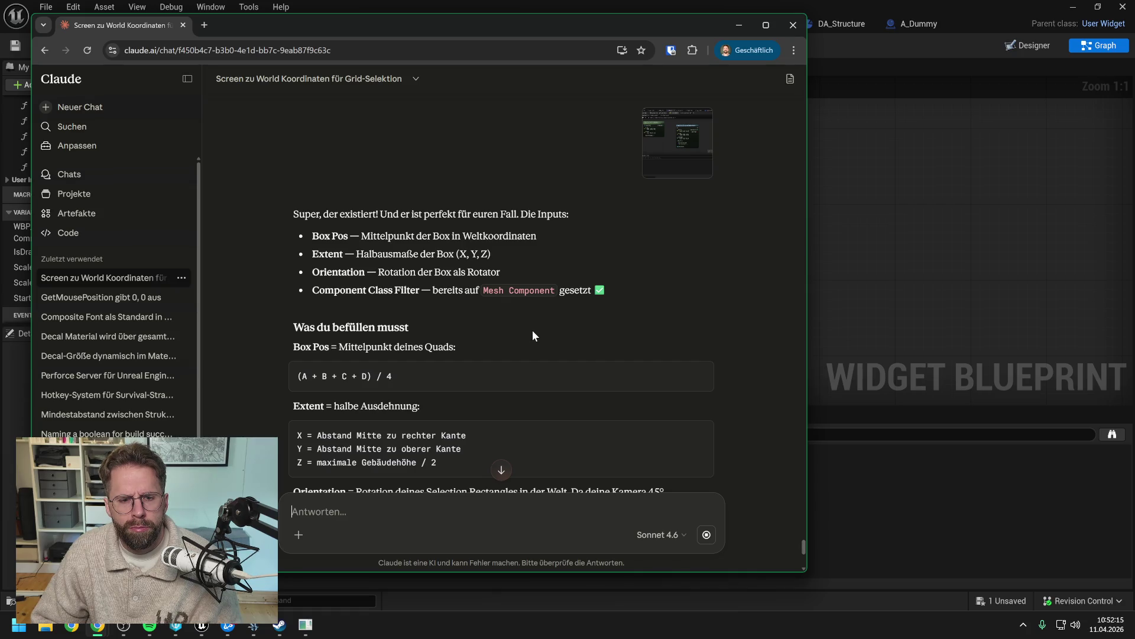
scroll(532, 335, "down", 2)
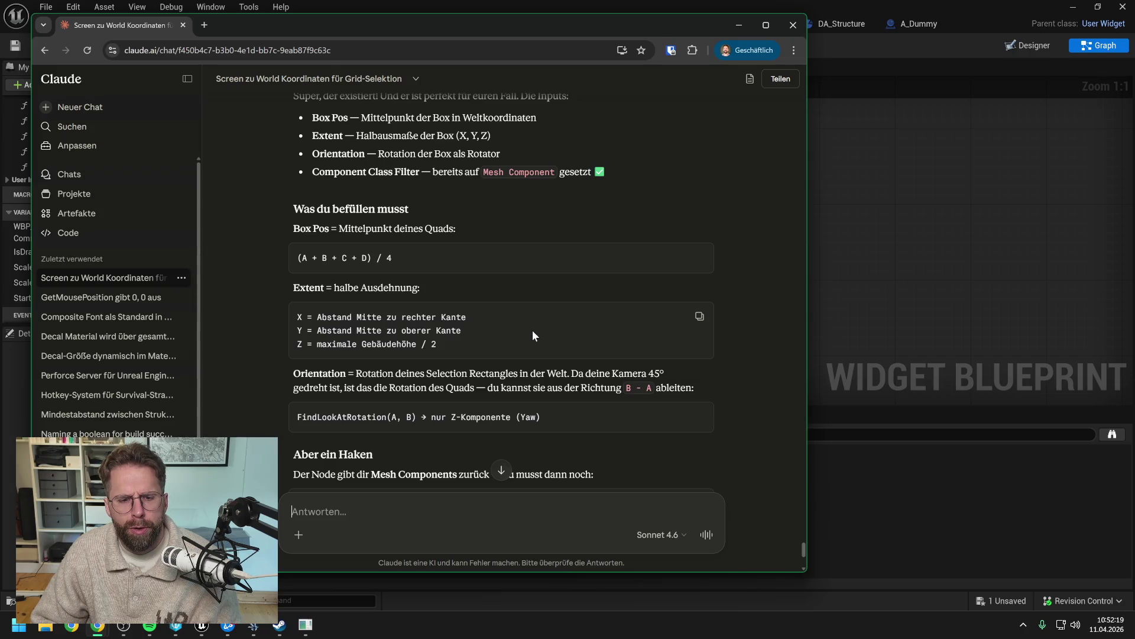
scroll(556, 314, "down", 1)
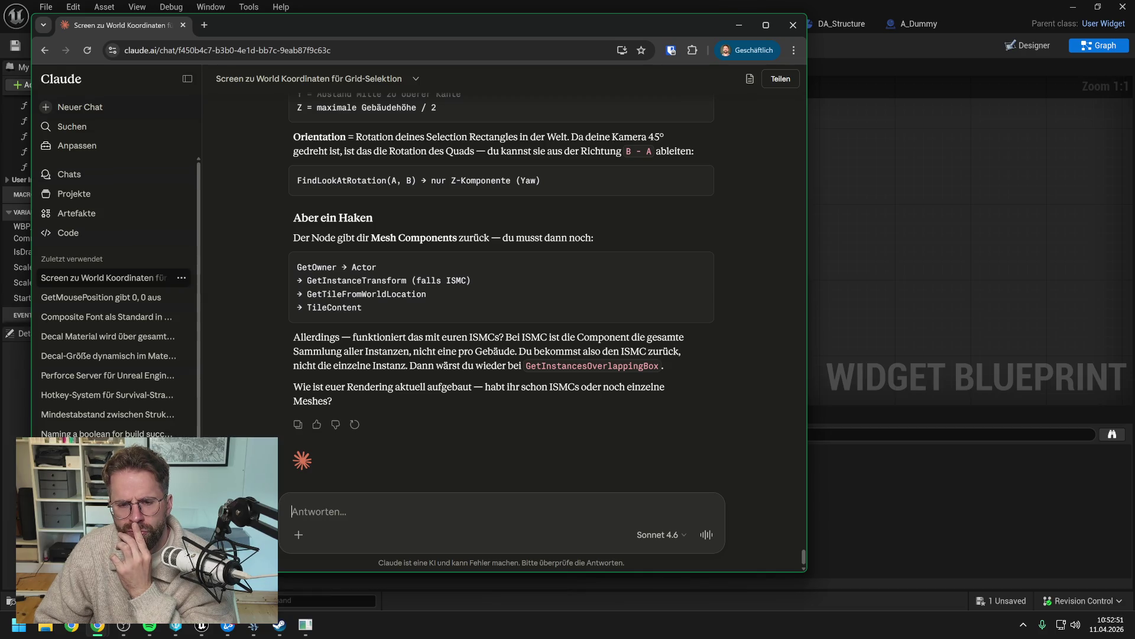
left_click(952, 262)
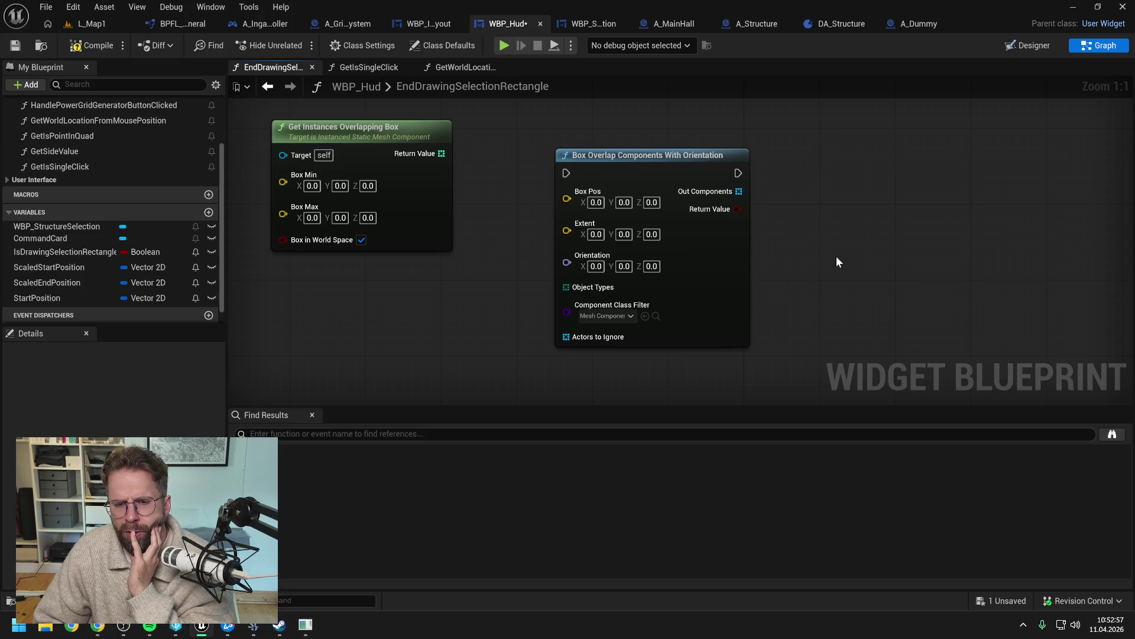
Step: Place the Box Overlap Components With Orientation node beside Get Instances Overlapping Box
scroll(836, 257, "down", 1)
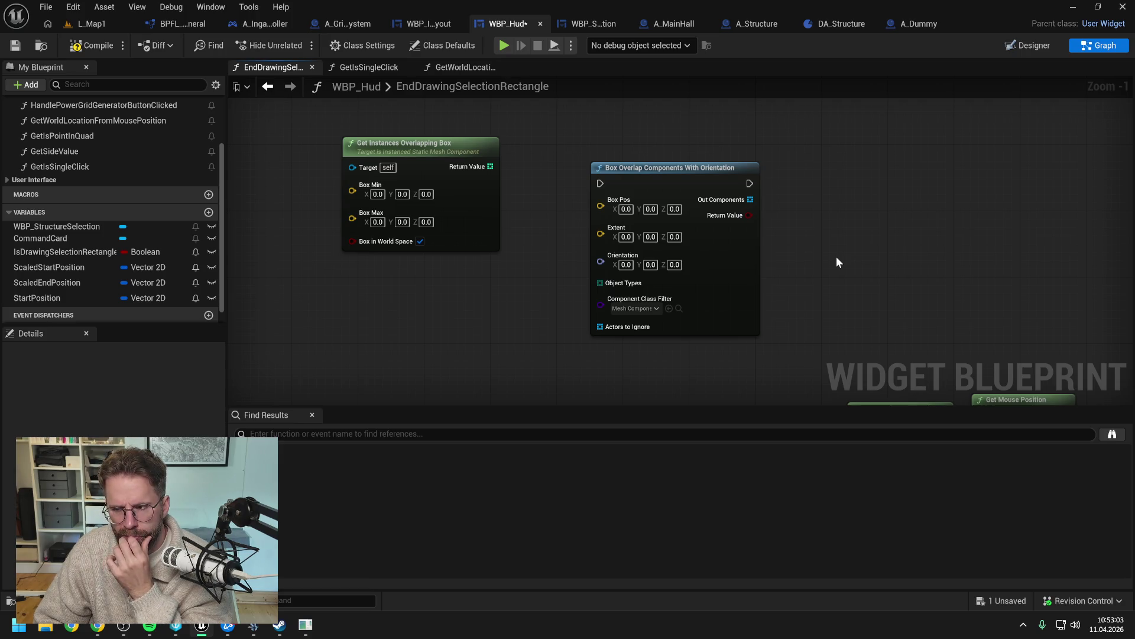
mouse_move(841, 274)
left_mouse_down()
mouse_move(729, 211)
mouse_move(768, 257)
left_mouse_up()
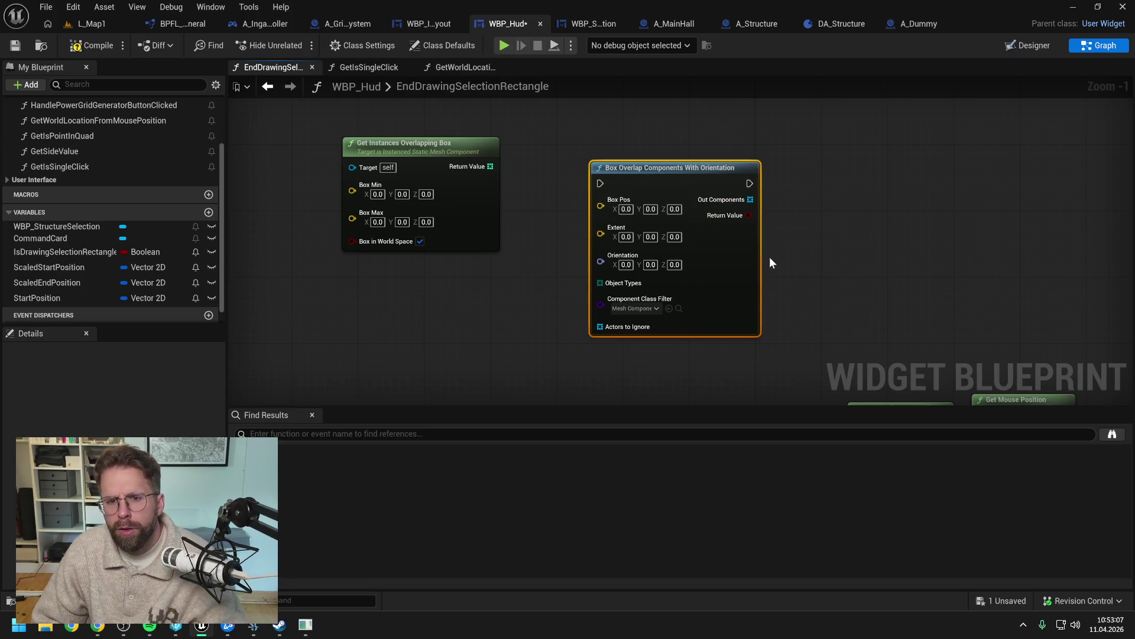
left_click(795, 263)
scroll(804, 275, "down", 1)
mouse_move(745, 216)
left_mouse_down()
mouse_move(683, 190)
mouse_move(680, 204)
left_mouse_up()
left_click(810, 246)
left_click_drag(810, 246, 911, 236)
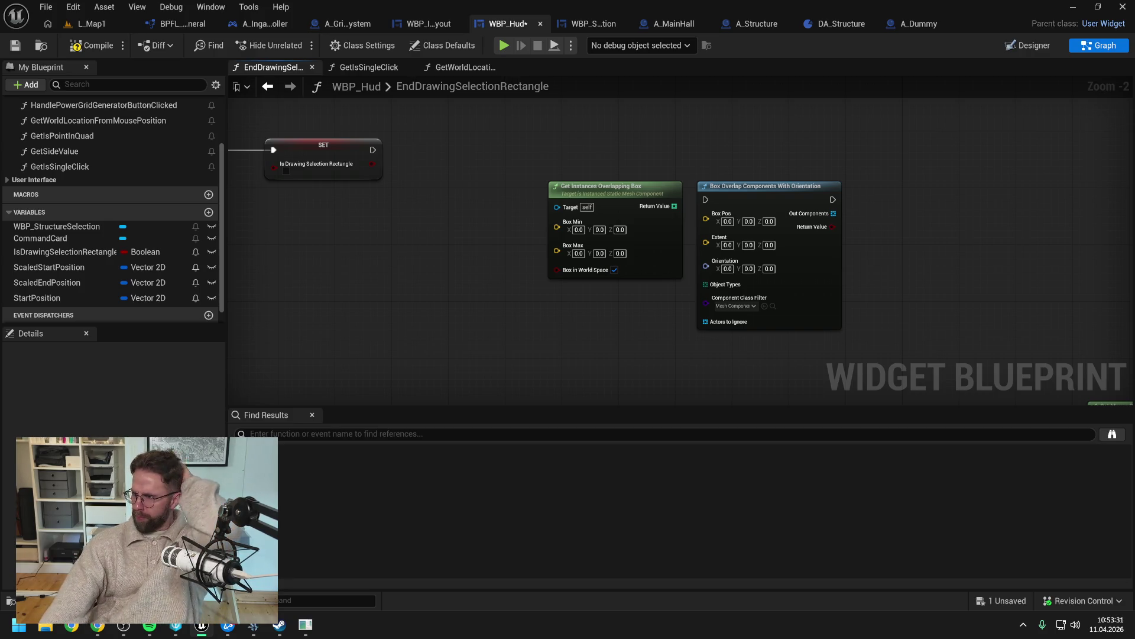
key("alt+Tab")
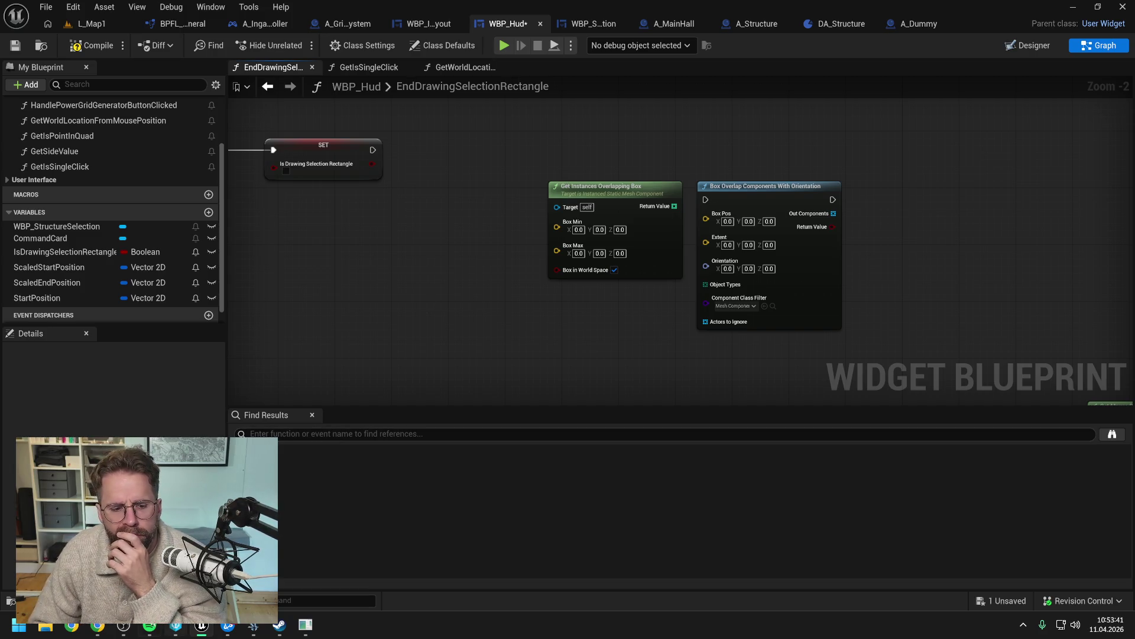
left_click(98, 626)
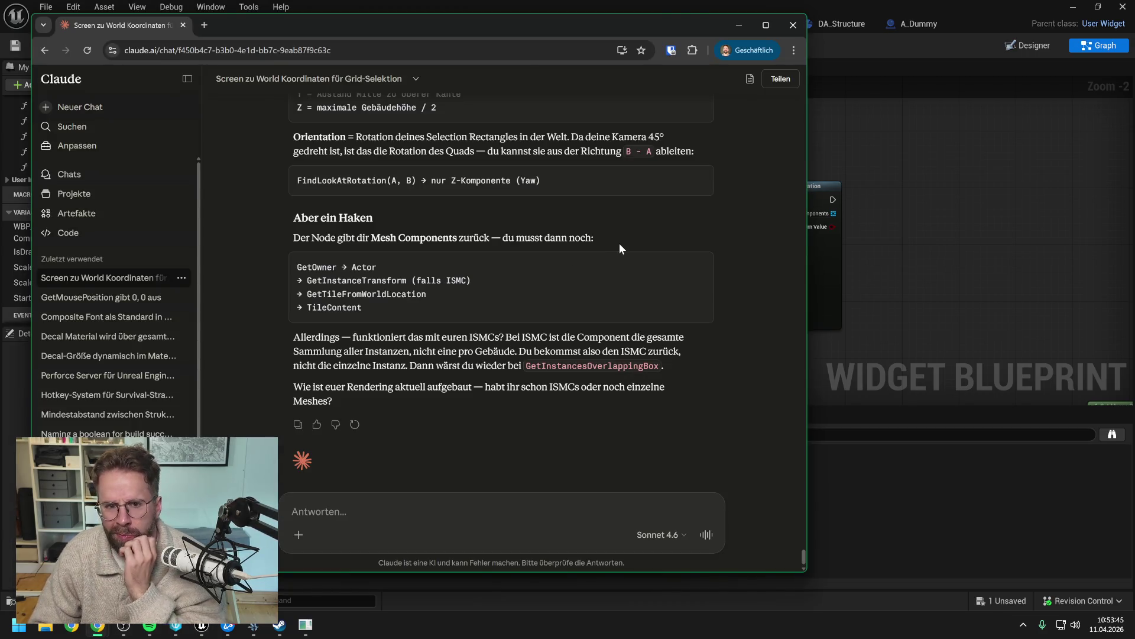
Step: Shift the Claude window right and down so the Blueprint variables list stays visible
left_click_drag(512, 24, 712, 45)
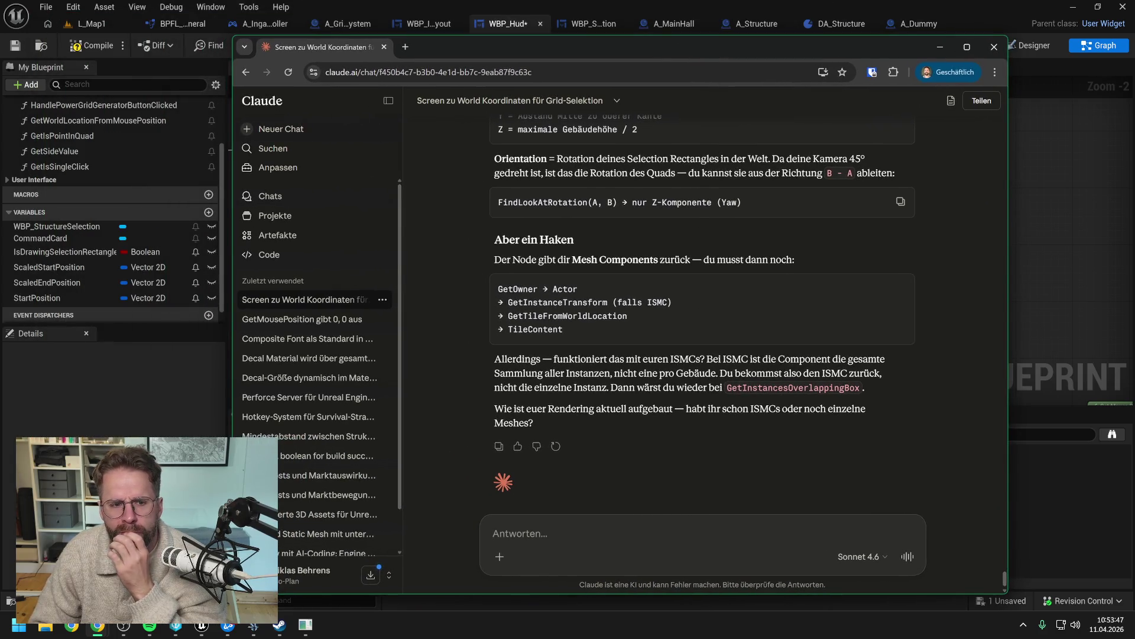
scroll(698, 239, "up", 2)
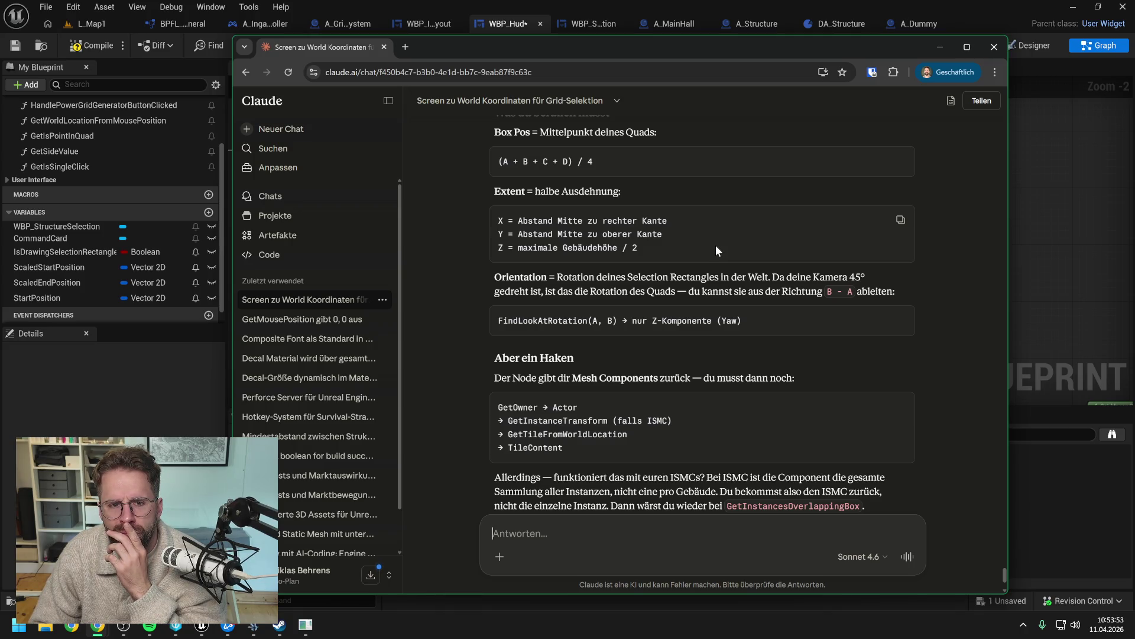
scroll(715, 245, "down", 3)
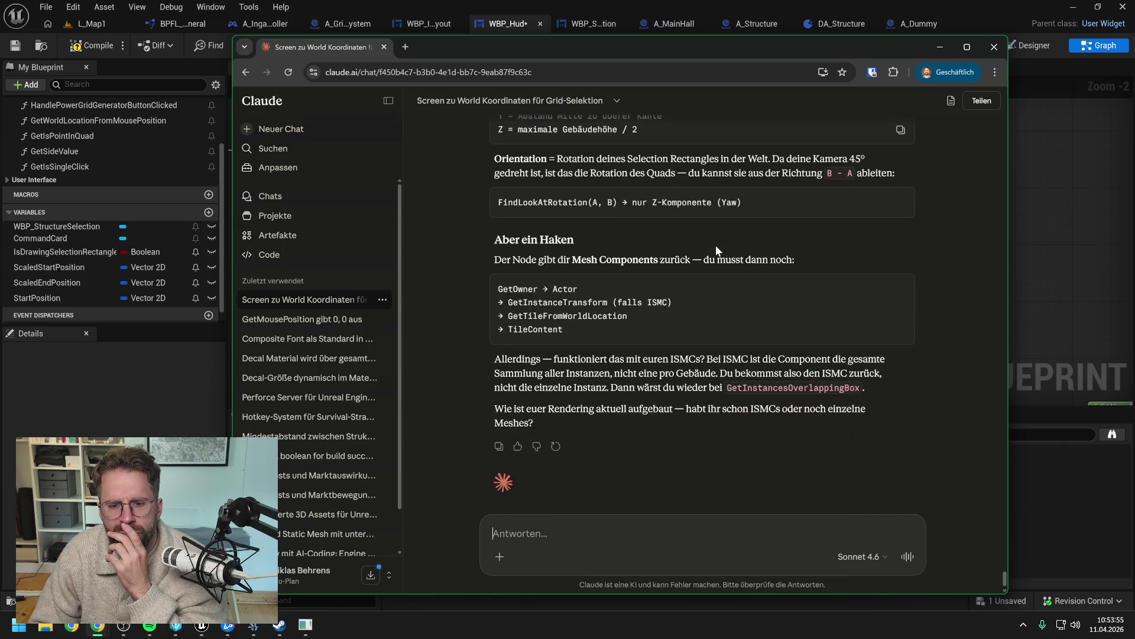
Step: Scroll back to the advice: prefilter with GetInstancesOverlappingBox, then filter with GetIsPointInQuad
scroll(716, 247, "up", 3)
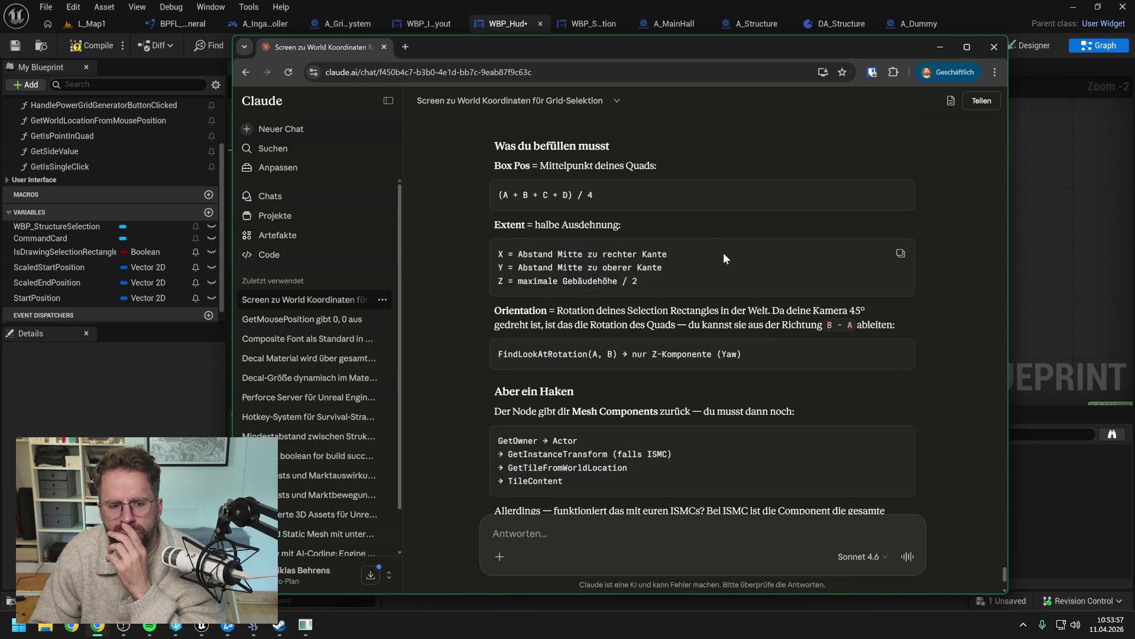
scroll(717, 255, "up", 3)
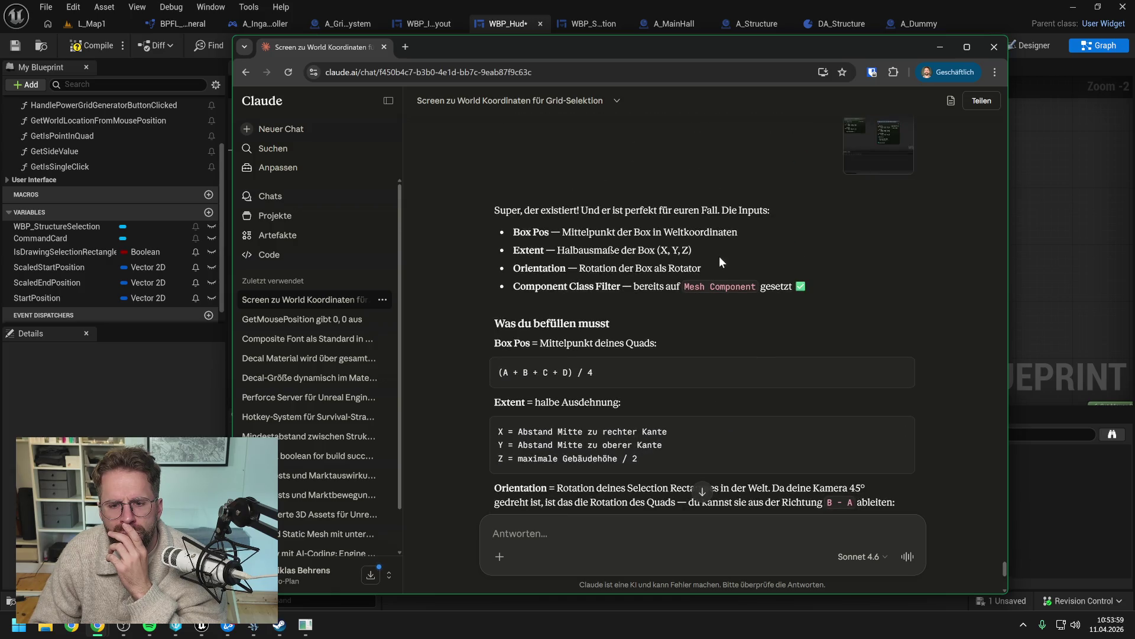
scroll(722, 261, "up", 3)
scroll(722, 262, "up", 2)
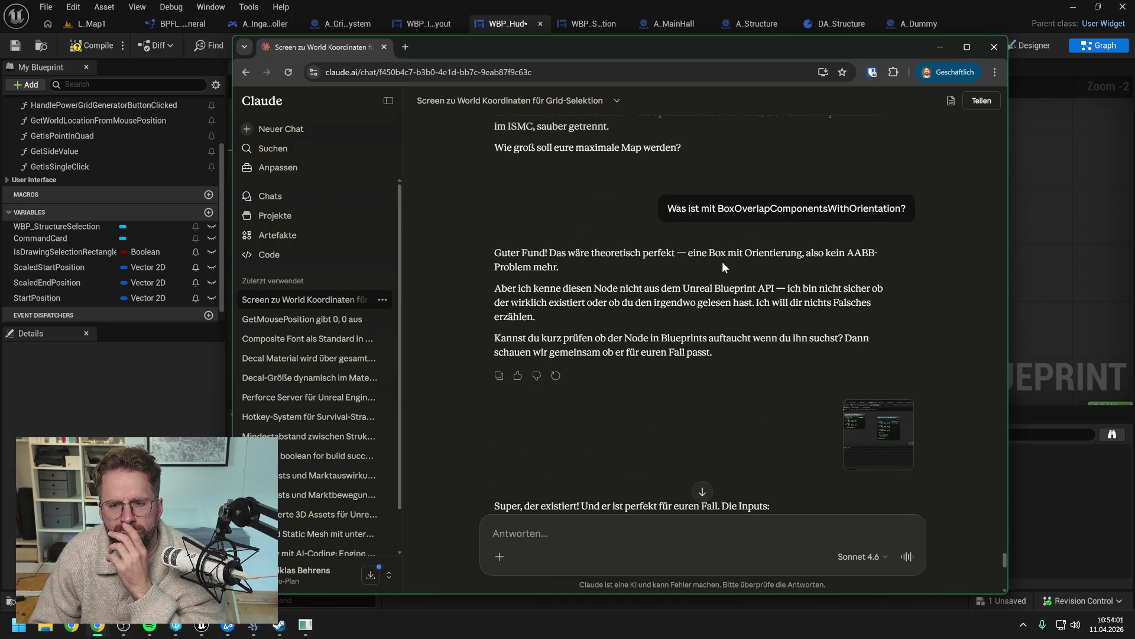
scroll(722, 261, "up", 3)
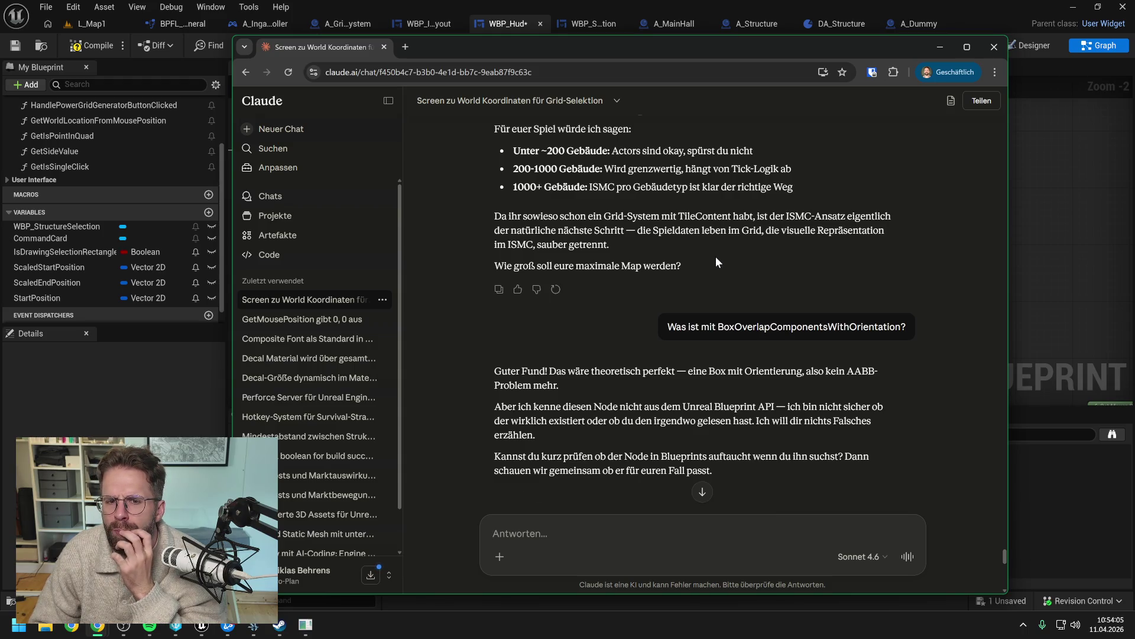
scroll(716, 262, "up", 5)
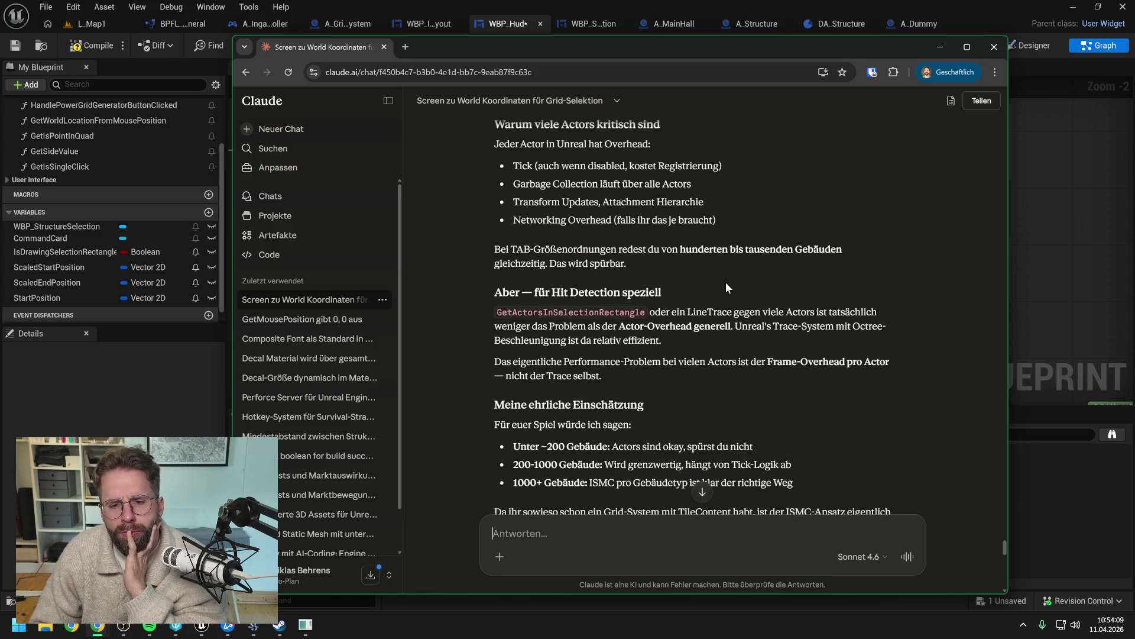
scroll(726, 284, "up", 5)
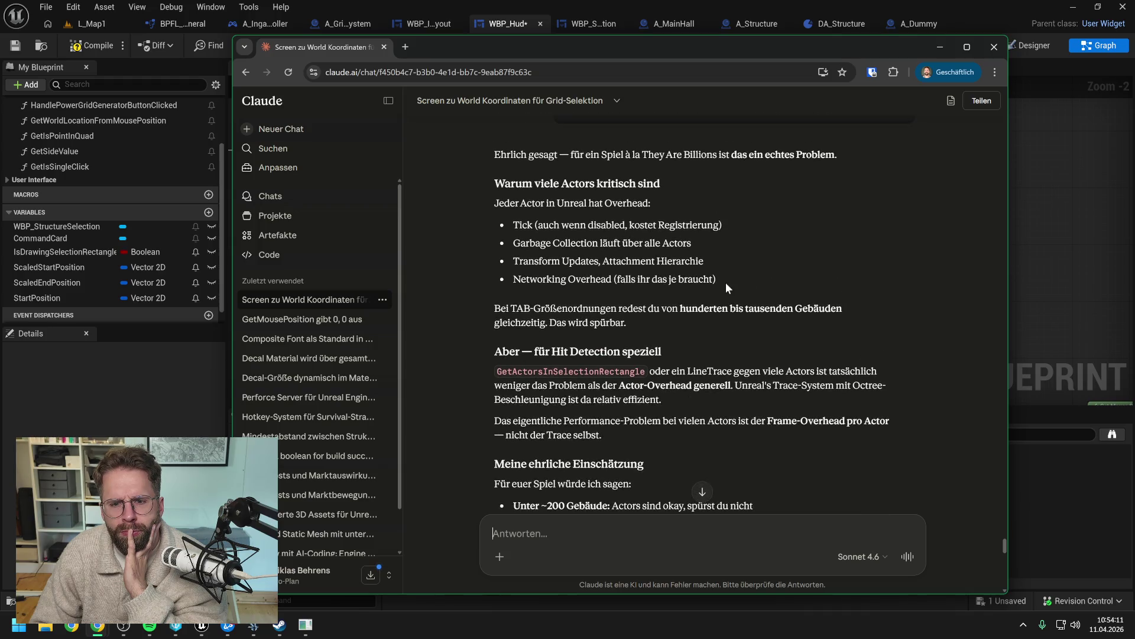
scroll(725, 285, "up", 3)
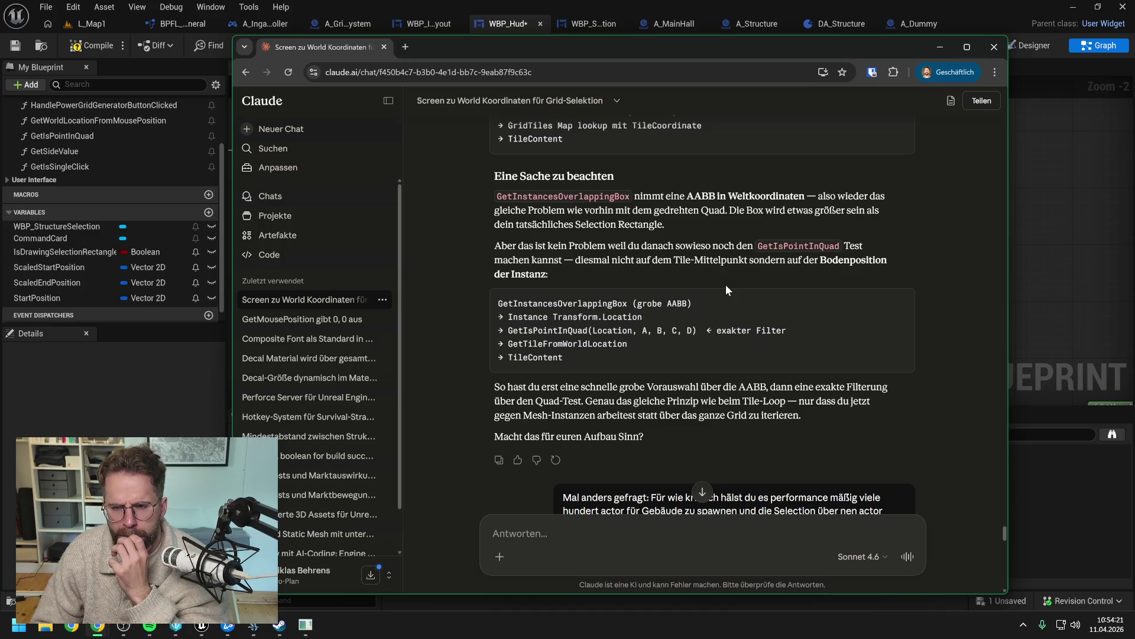
scroll(723, 283, "down", 15)
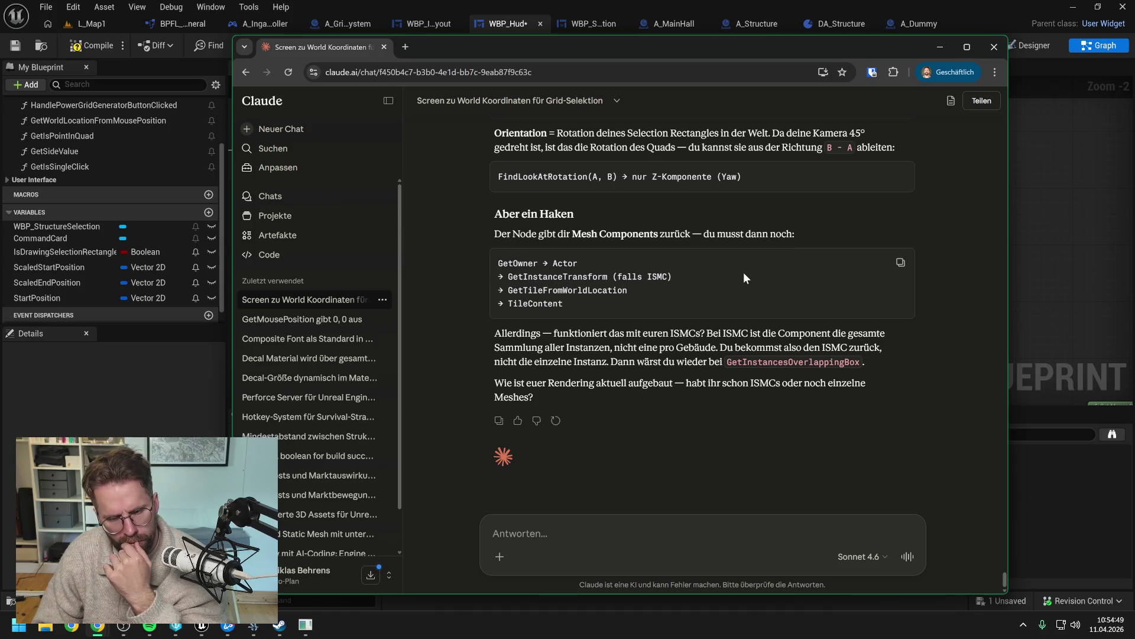
scroll(743, 272, "up", 1)
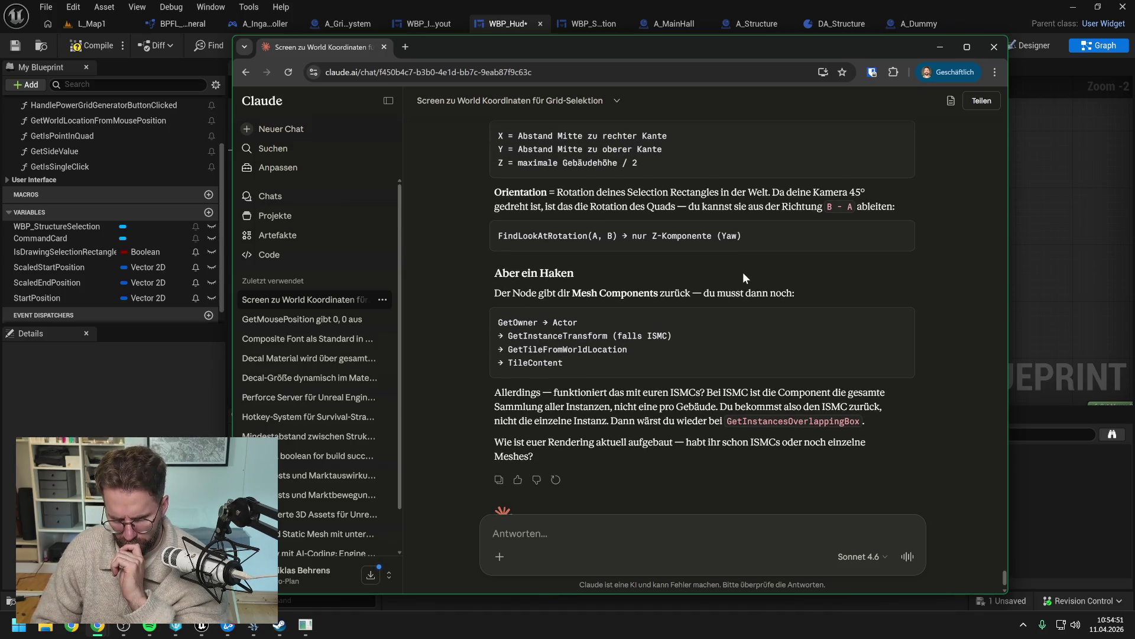
scroll(743, 272, "down", 1)
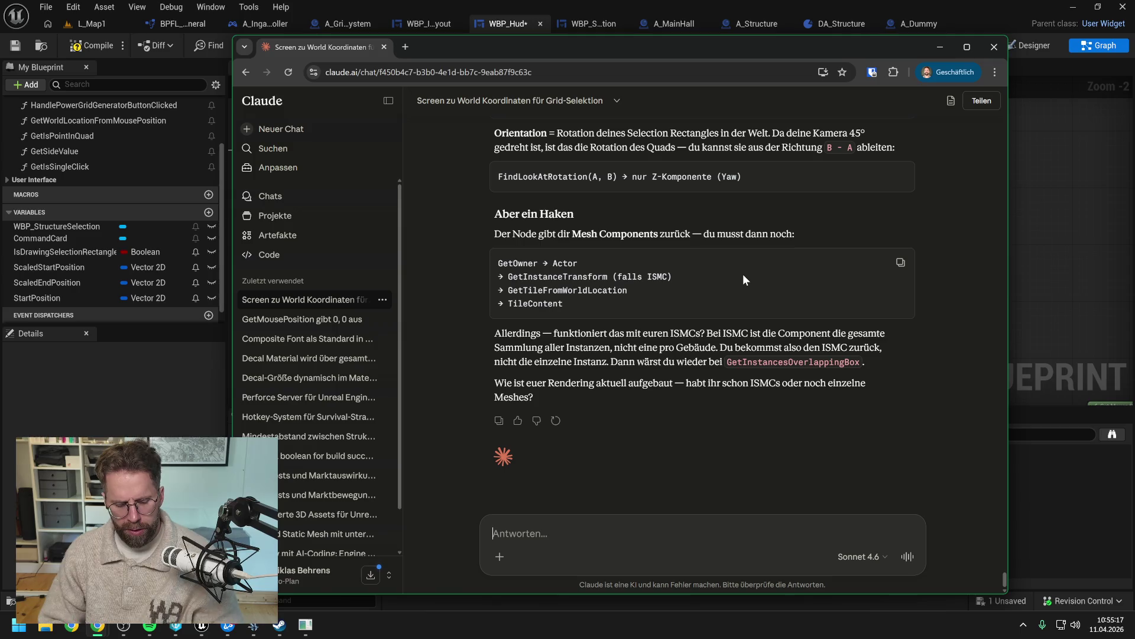
type("W")
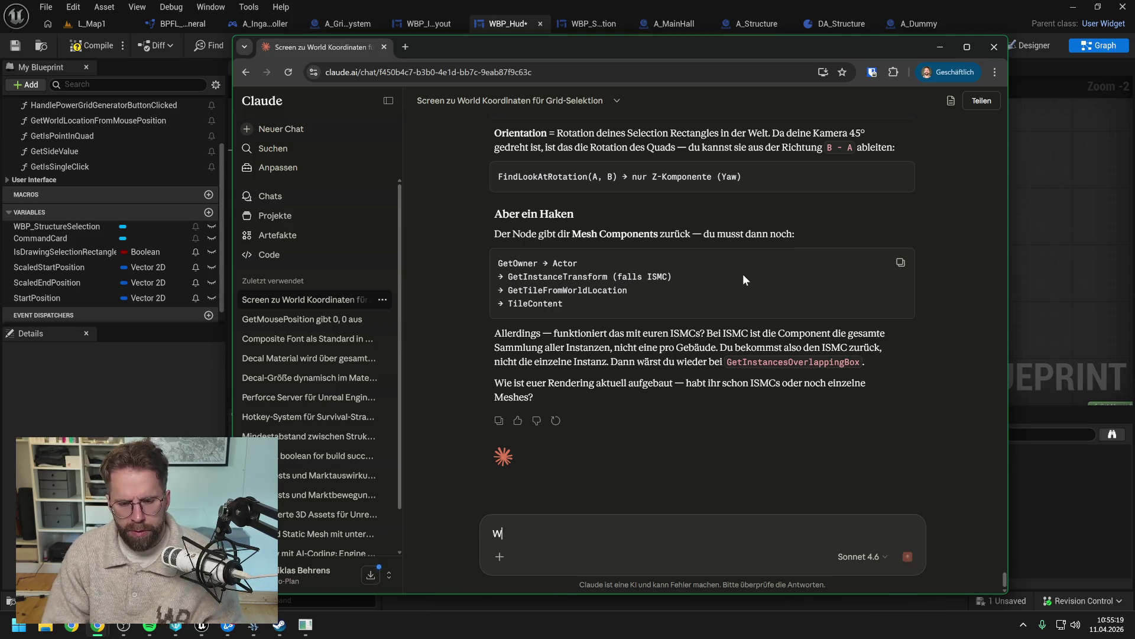
type("as ist")
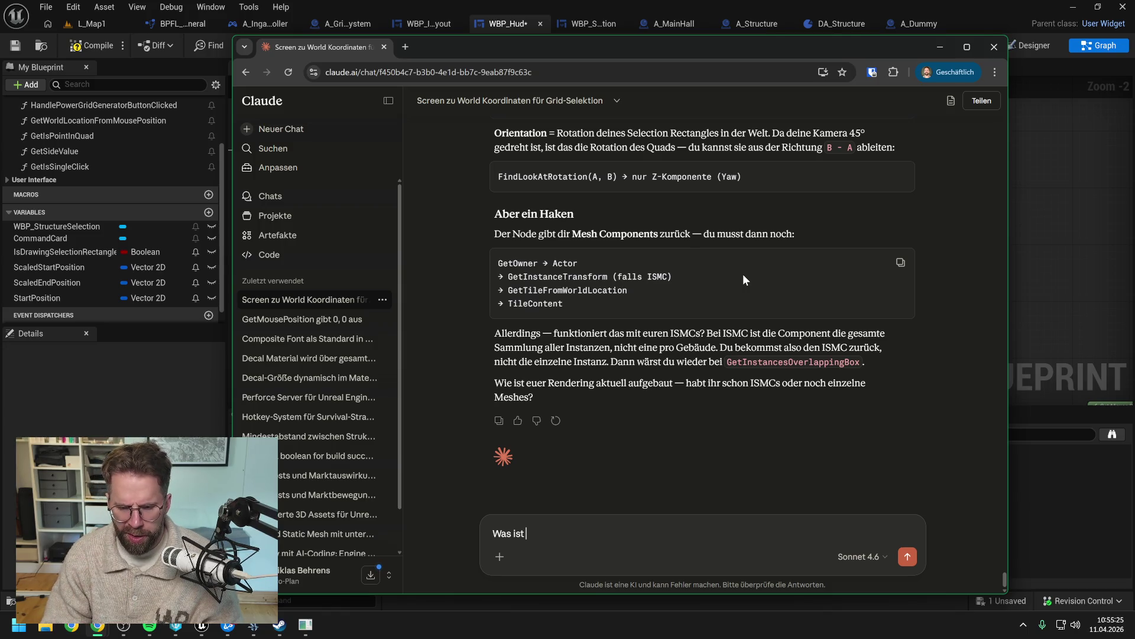
Step: Clear the half-typed 'W' draft and reread Claude's reply on ISMCs versus single meshes
key("BackSpace")
key("BackSpace")
key("BackSpace")
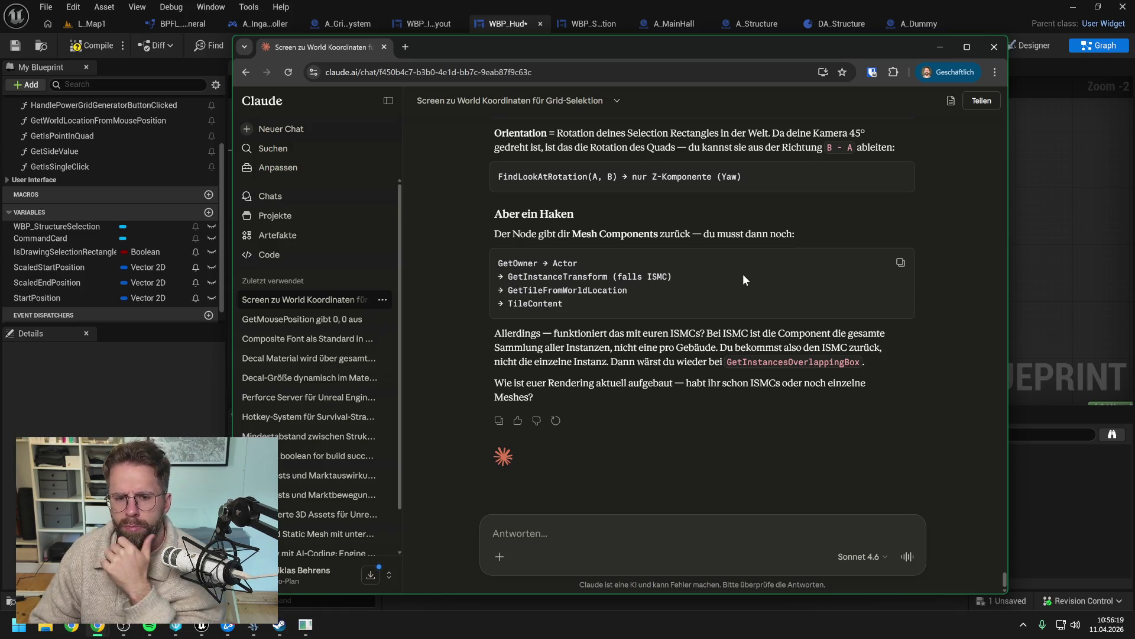
scroll(743, 276, "up", 2)
scroll(744, 278, "up", 4)
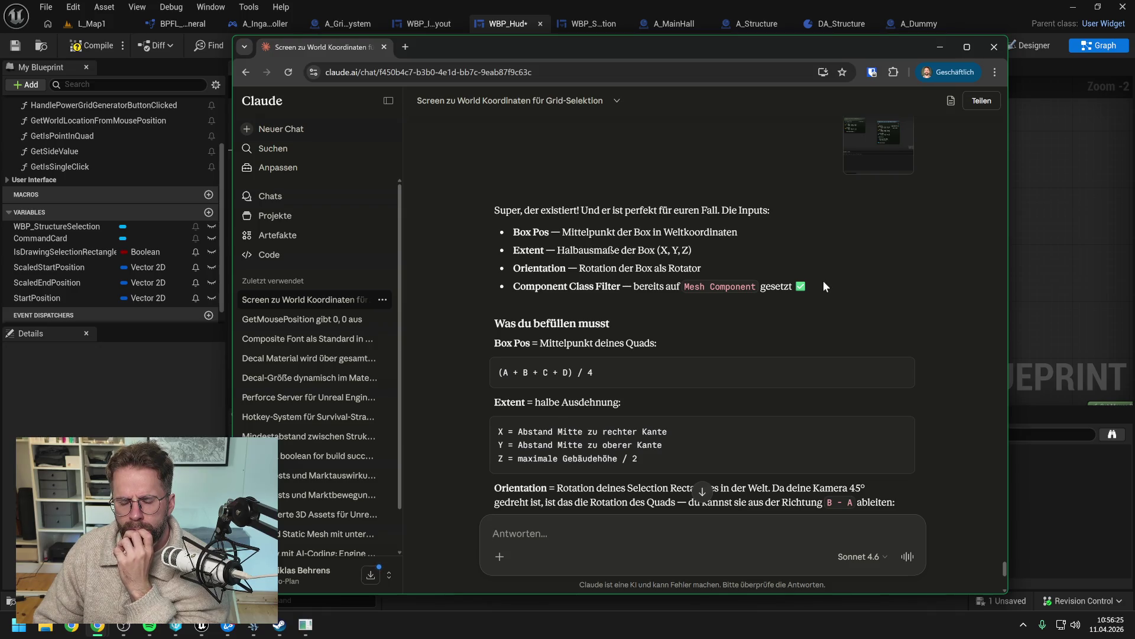
scroll(822, 284, "up", 5)
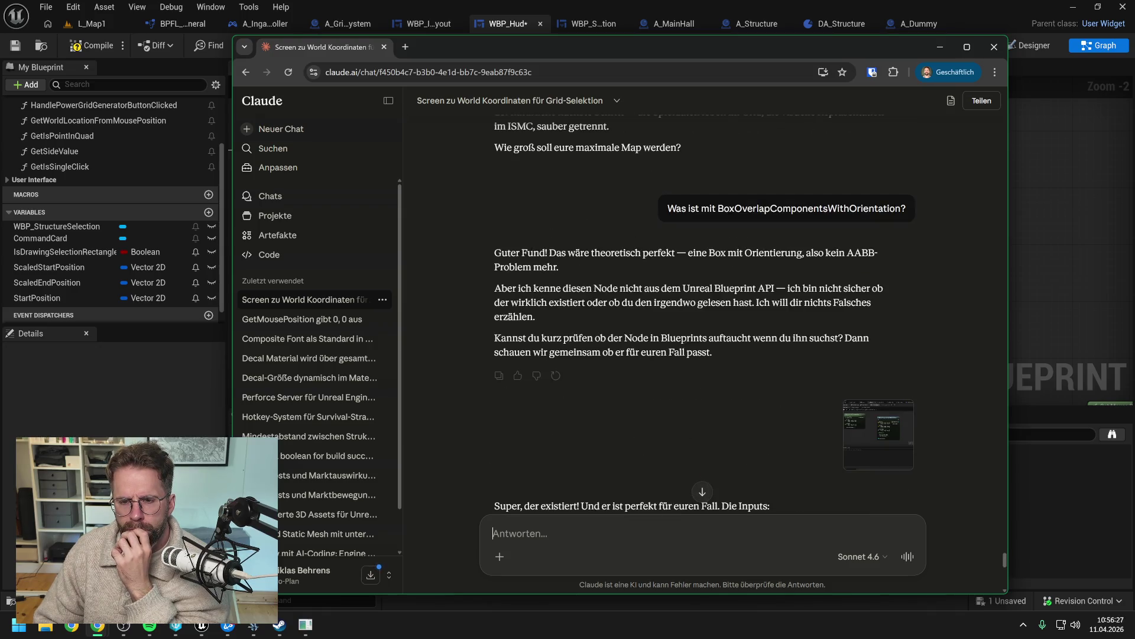
scroll(822, 286, "down", 10)
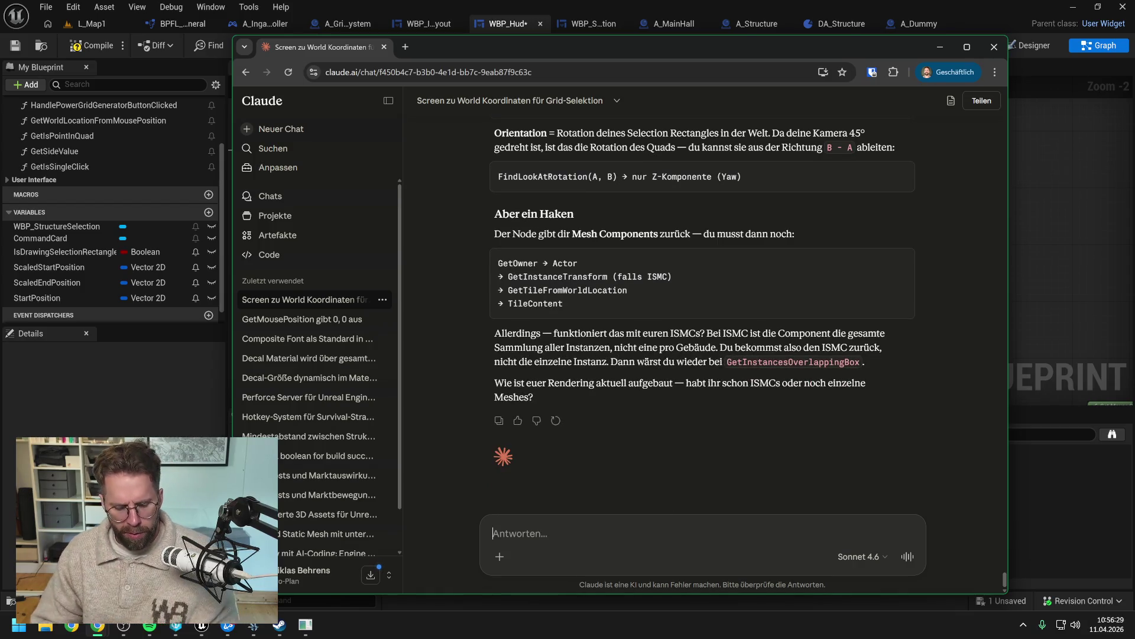
Step: Write that Actors and Mesh Component traces are dropped from consideration entirely
type("Du hast recht")
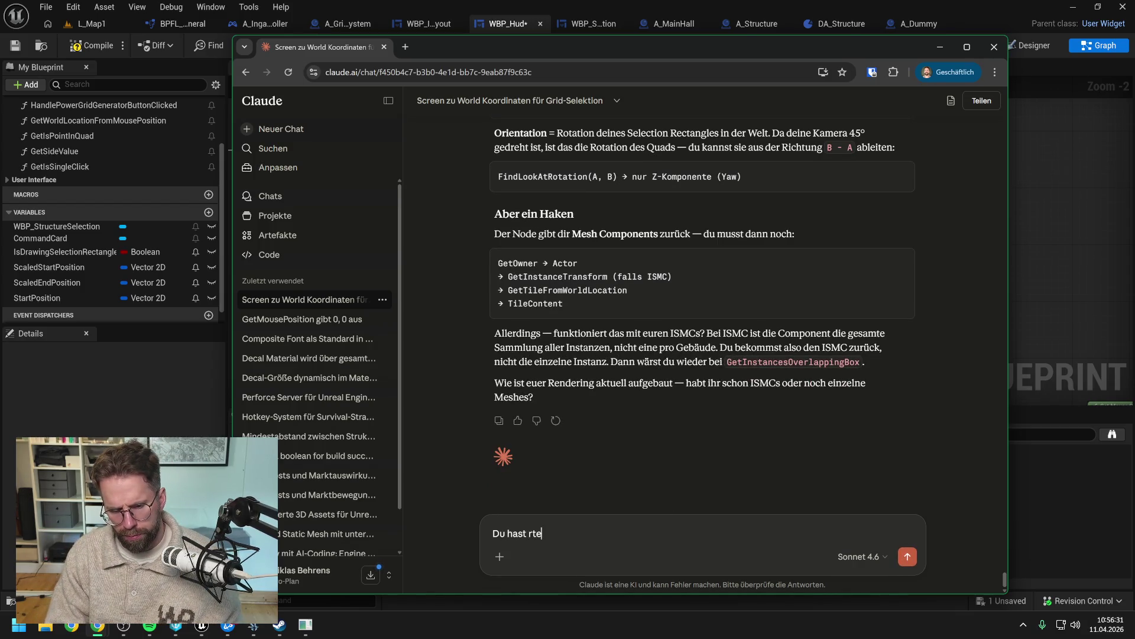
type(", wir ")
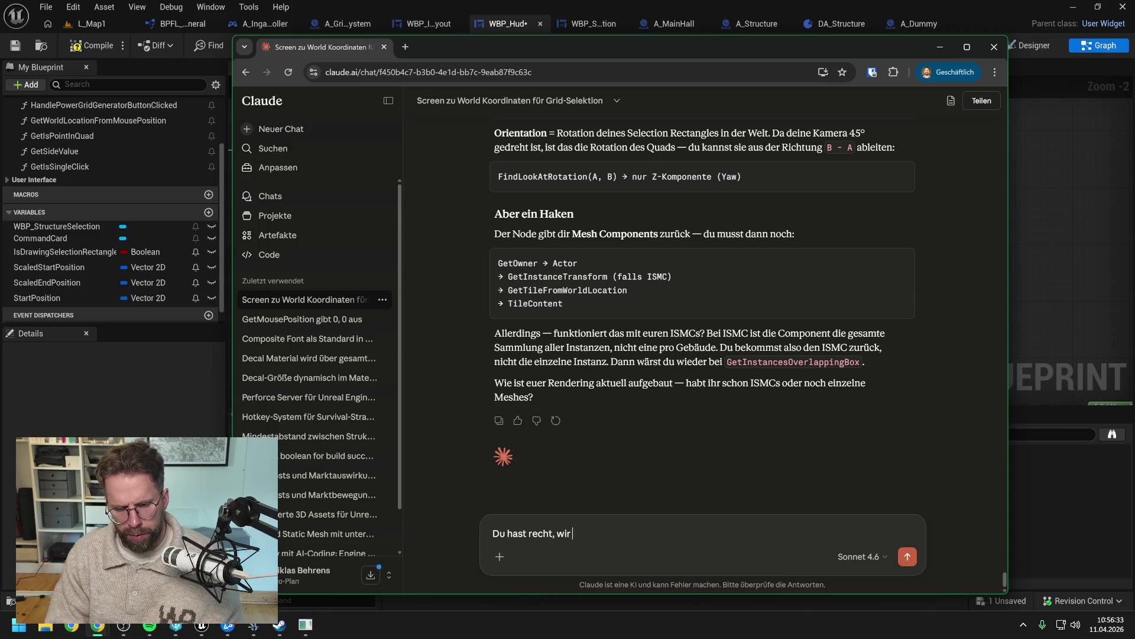
type("lassen")
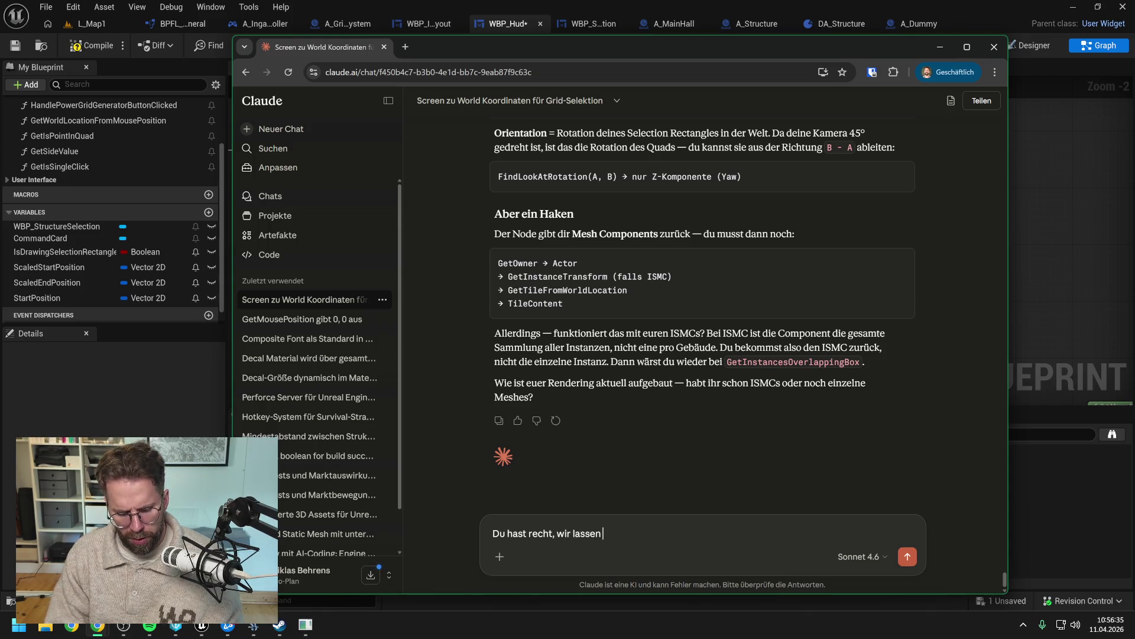
type(" Actors und Compon")
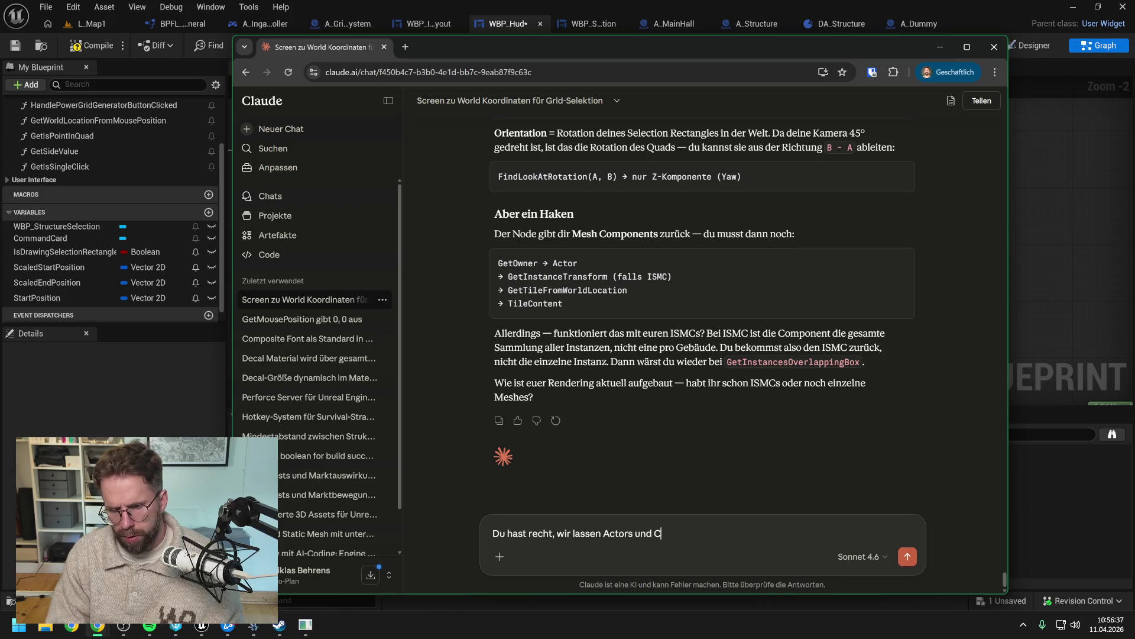
key("BackSpace")
key("BackSpace")
key("BackSpace")
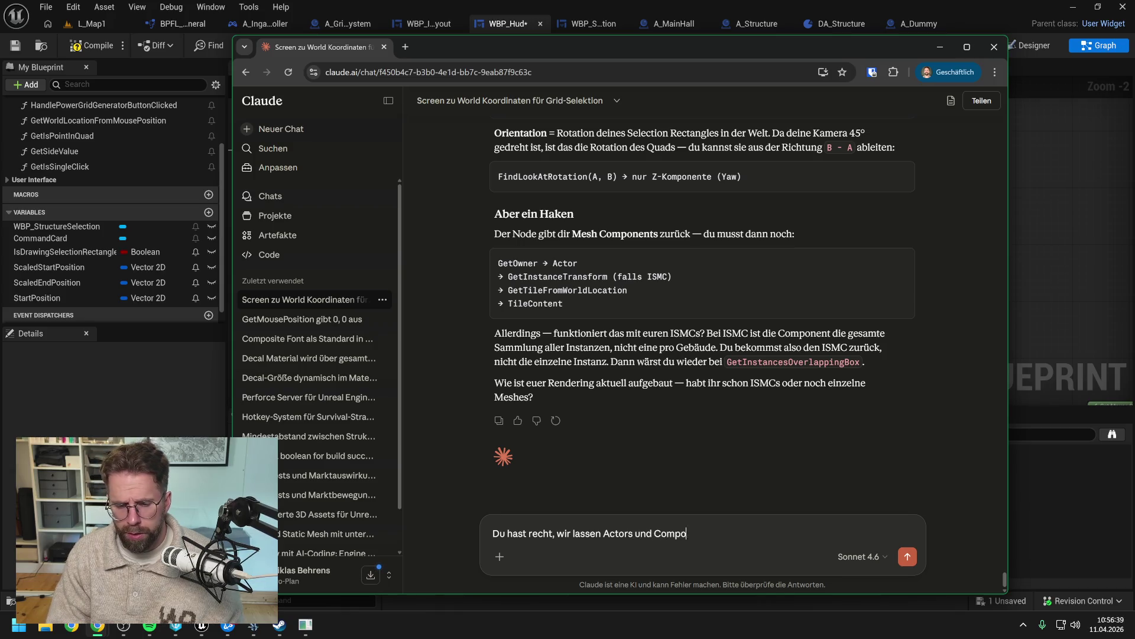
type("Mesh Componne")
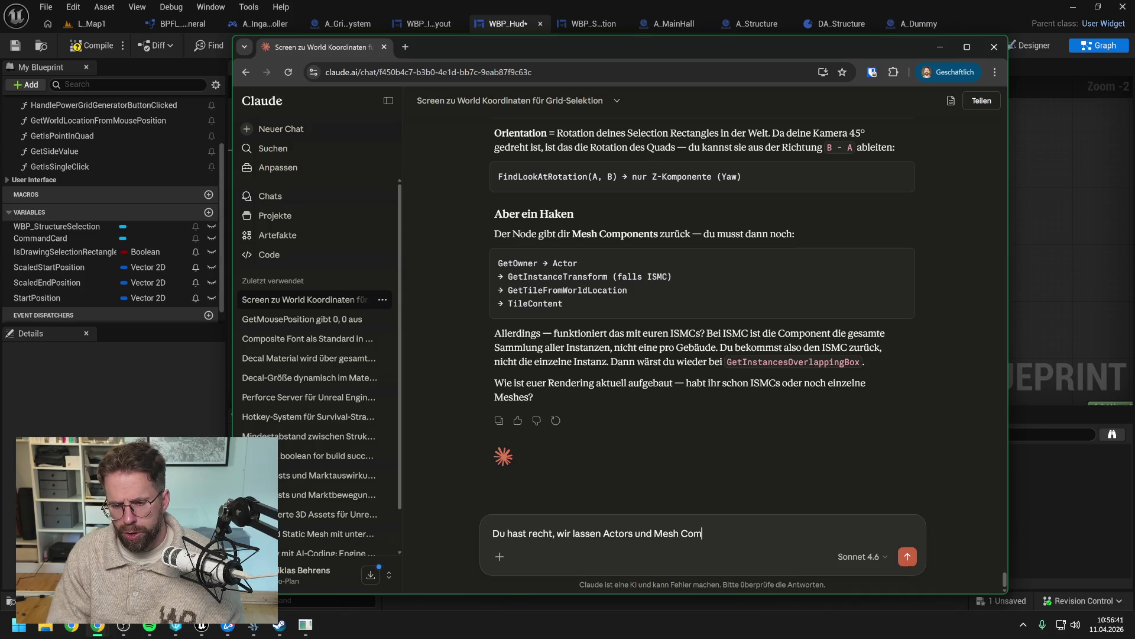
key("BackSpace")
key("BackSpace")
type("e")
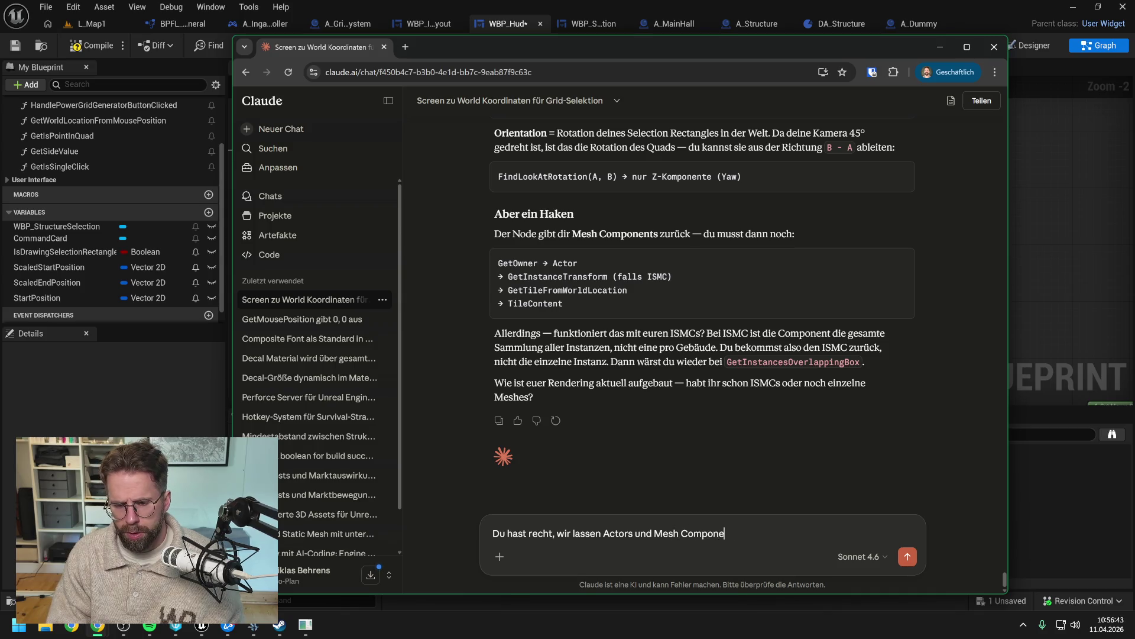
type("nts t")
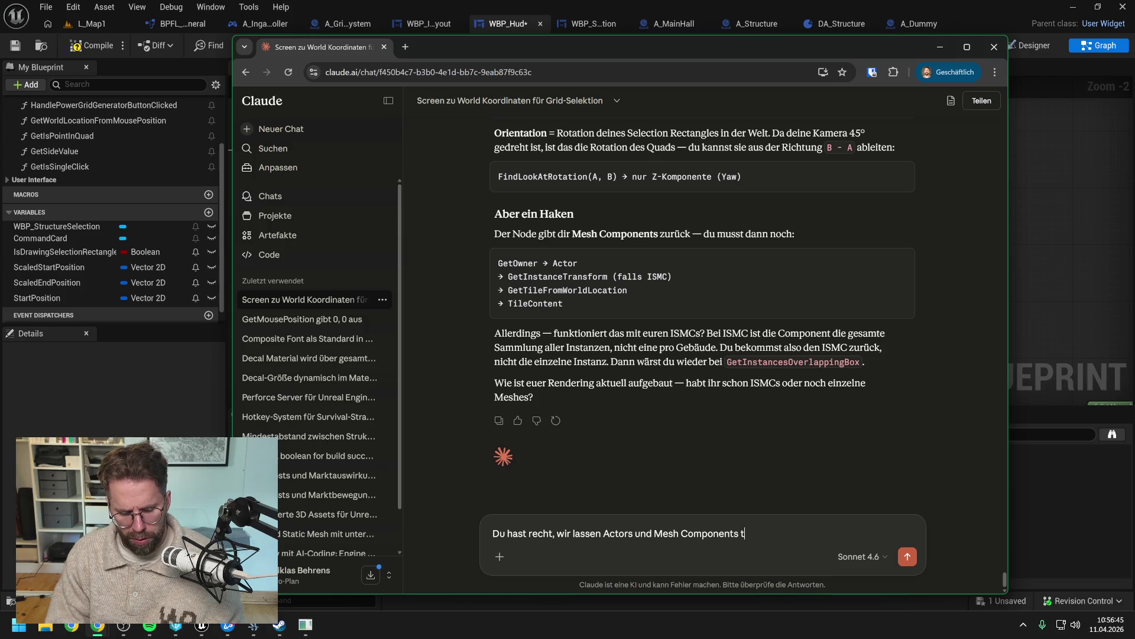
type("racen nun mal ko")
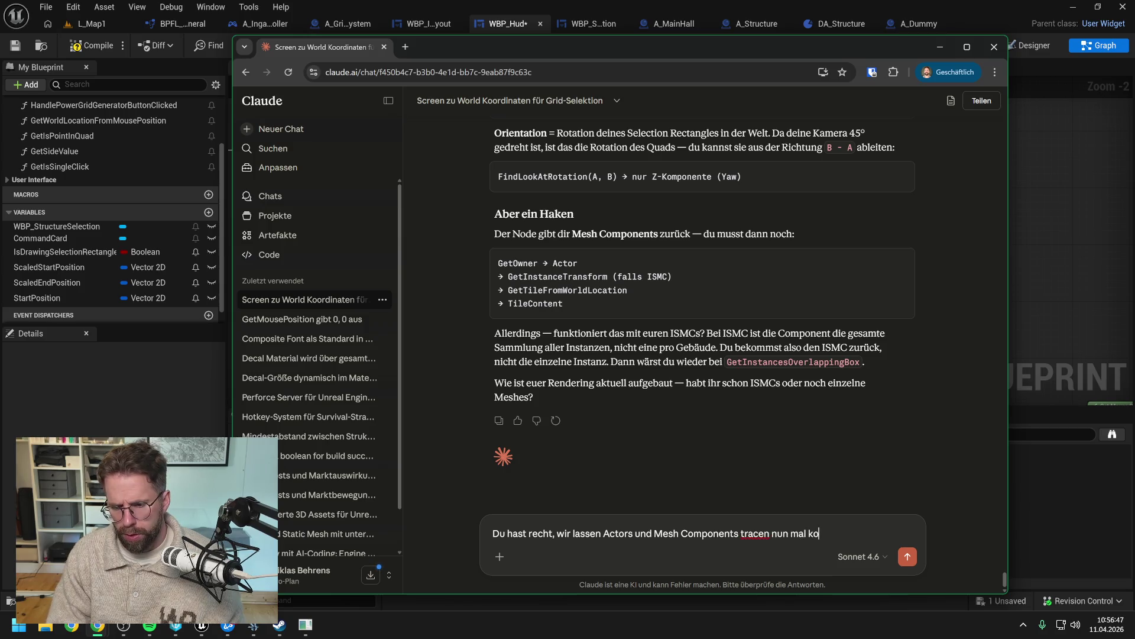
type("mplett weg beim denken.")
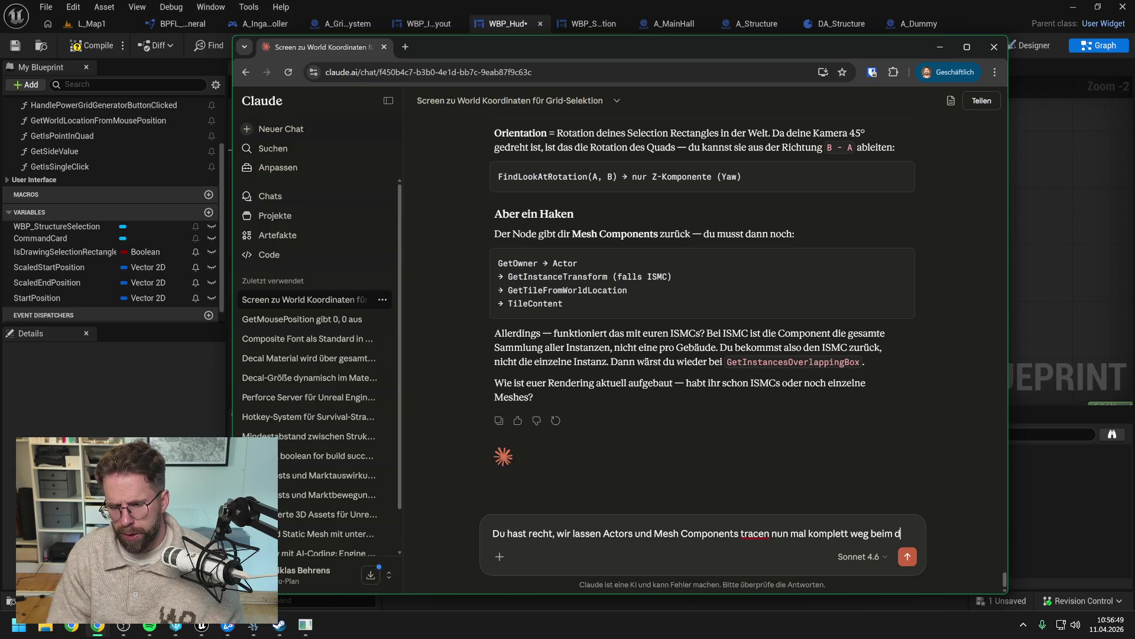
Step: Propose one InstancedStaticMesh per building type, spawning a new instance for each new building
key("shift+Return")
key("shift+Return")
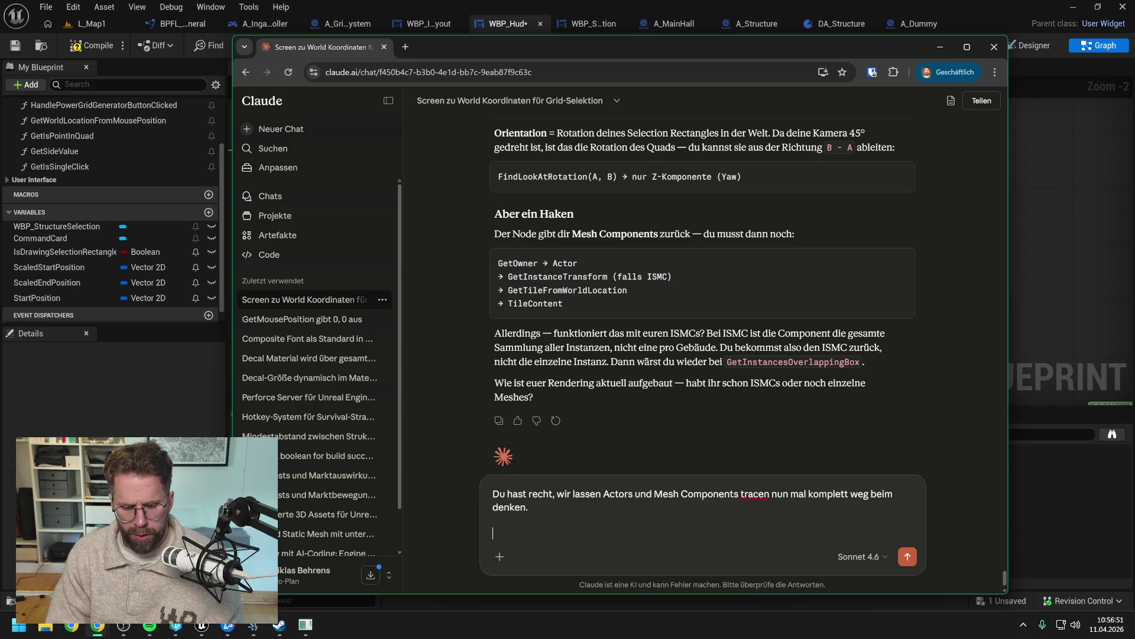
type("Lass uns i")
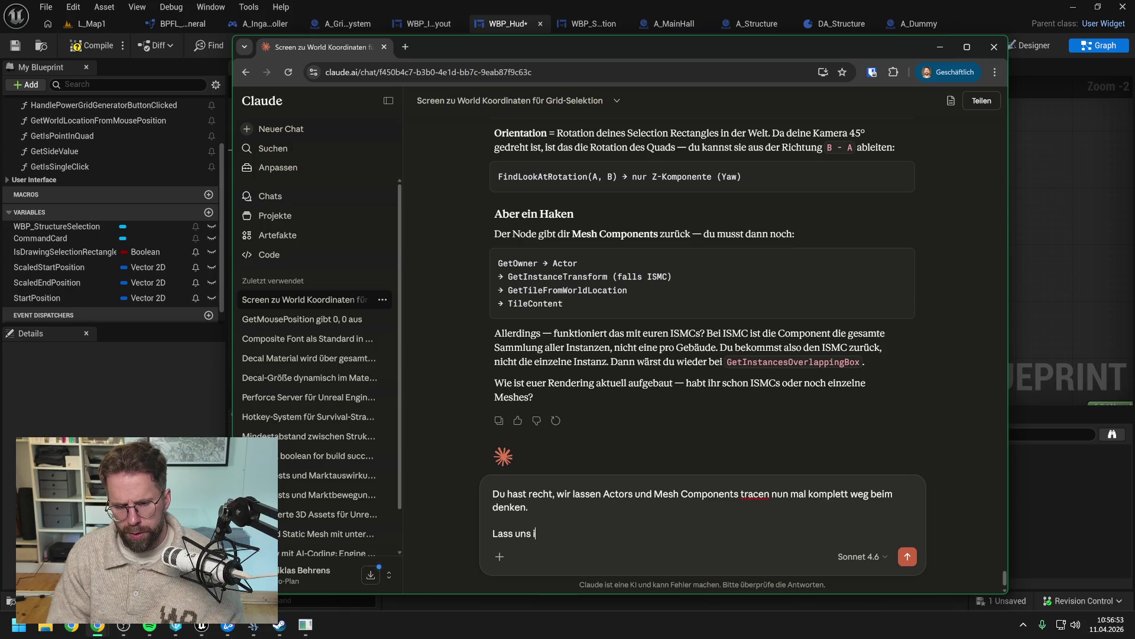
type("n die Richtung geh")
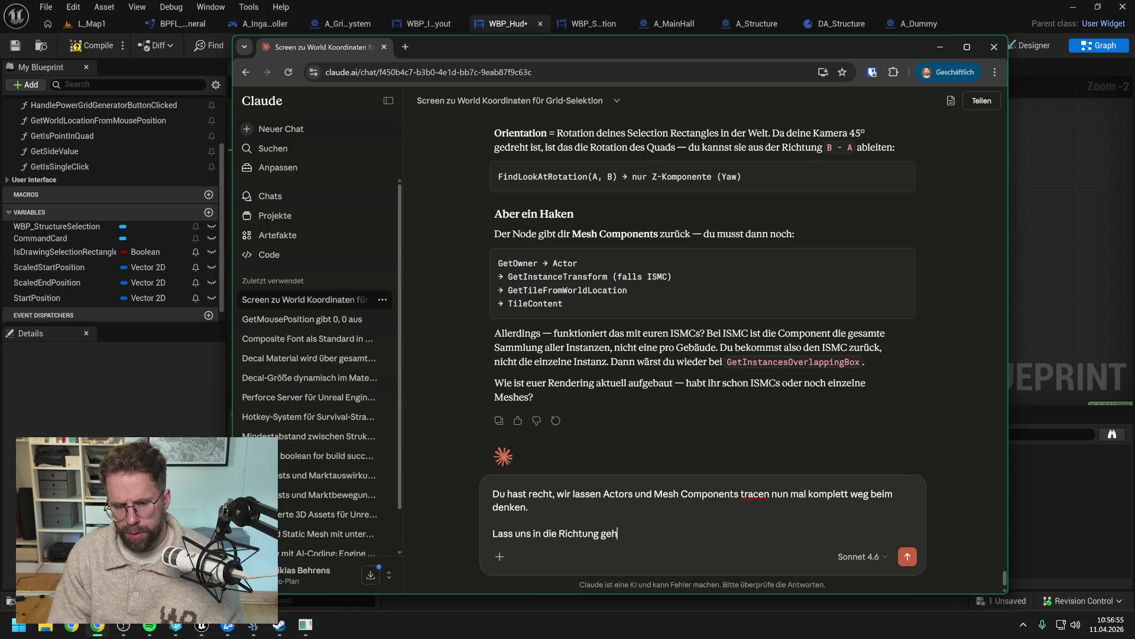
type("en:")
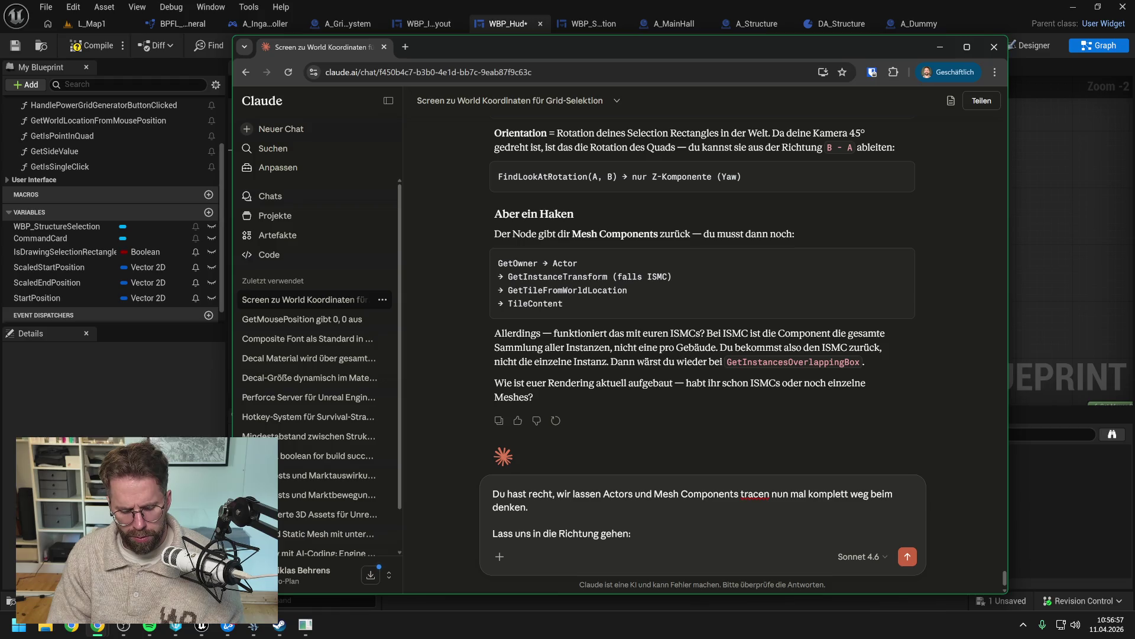
type(" Jedes")
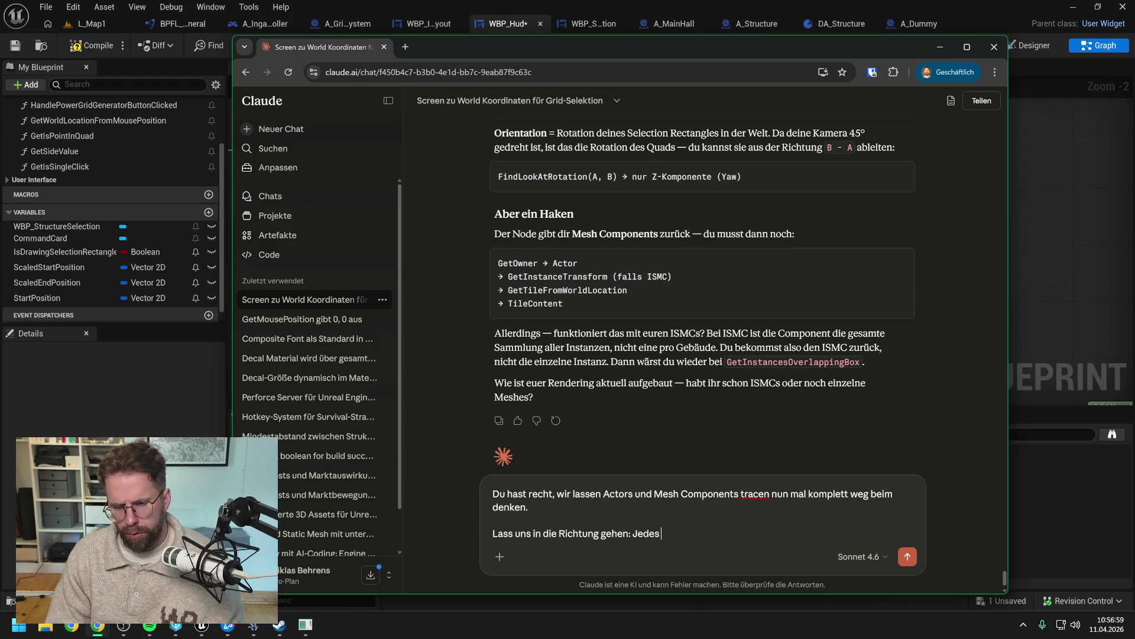
type(" Gebäude ")
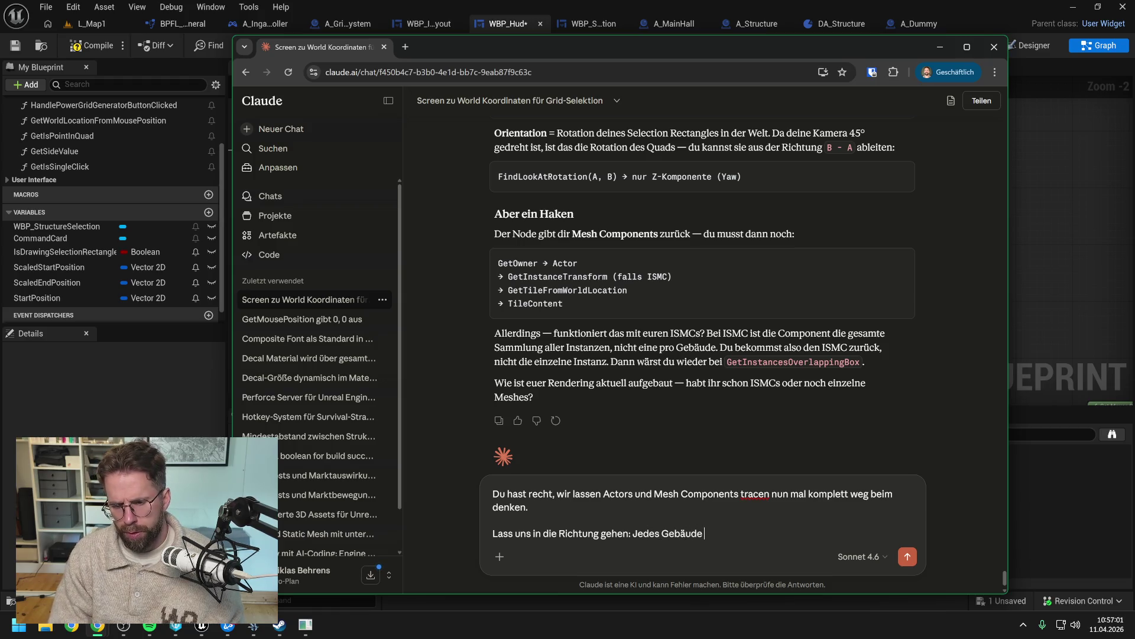
type("hat ein InstancedStr")
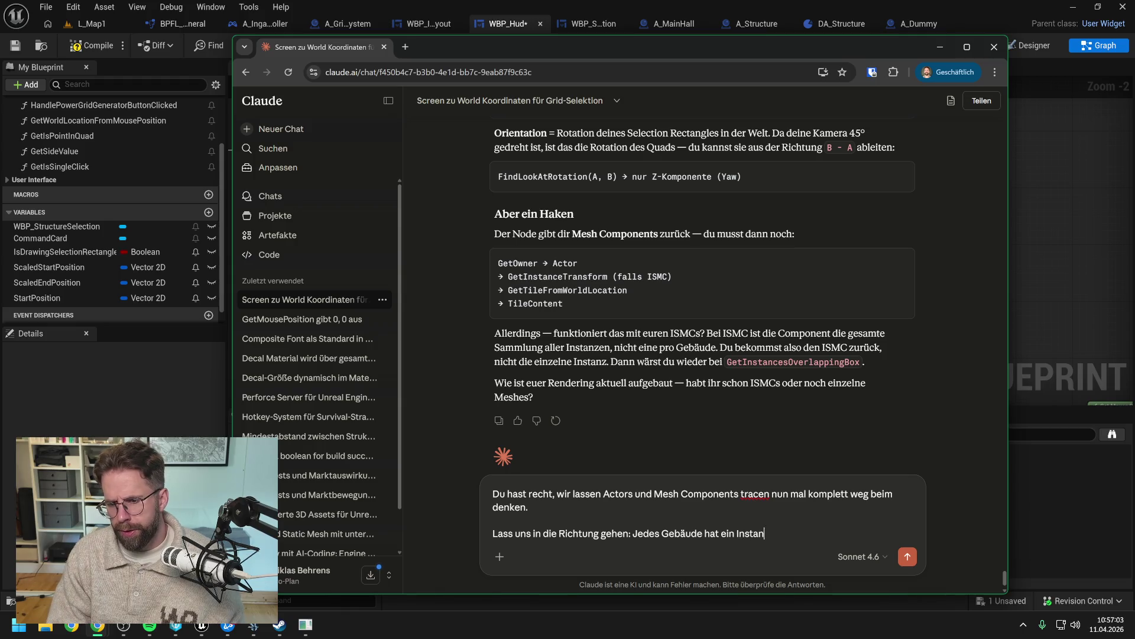
key("BackSpace")
type("aticMesh und")
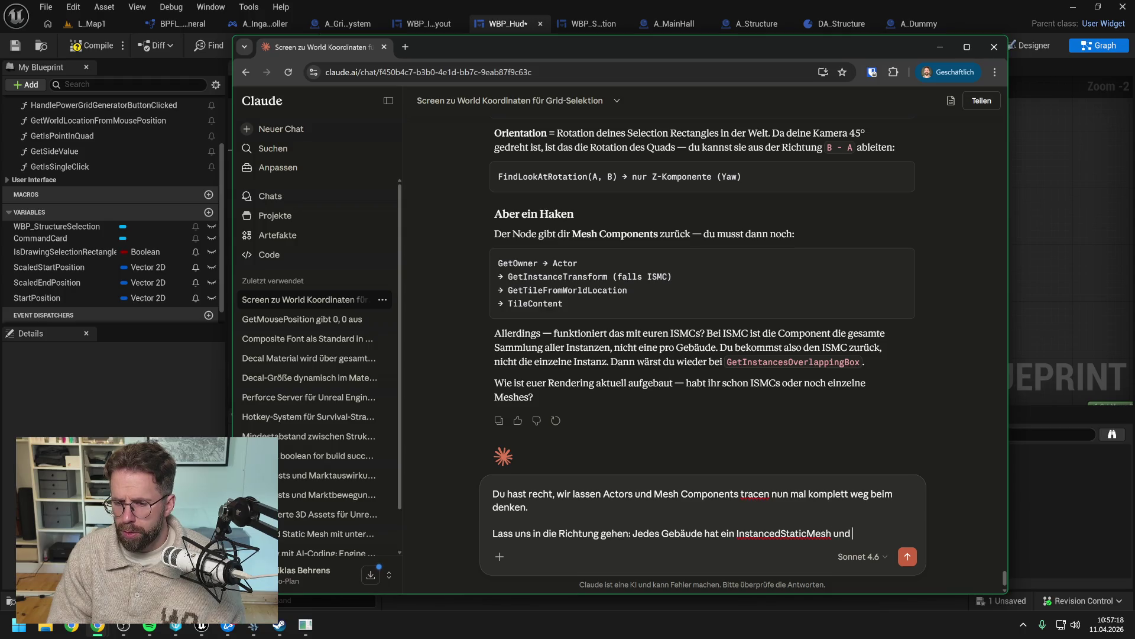
key("BackSpace")
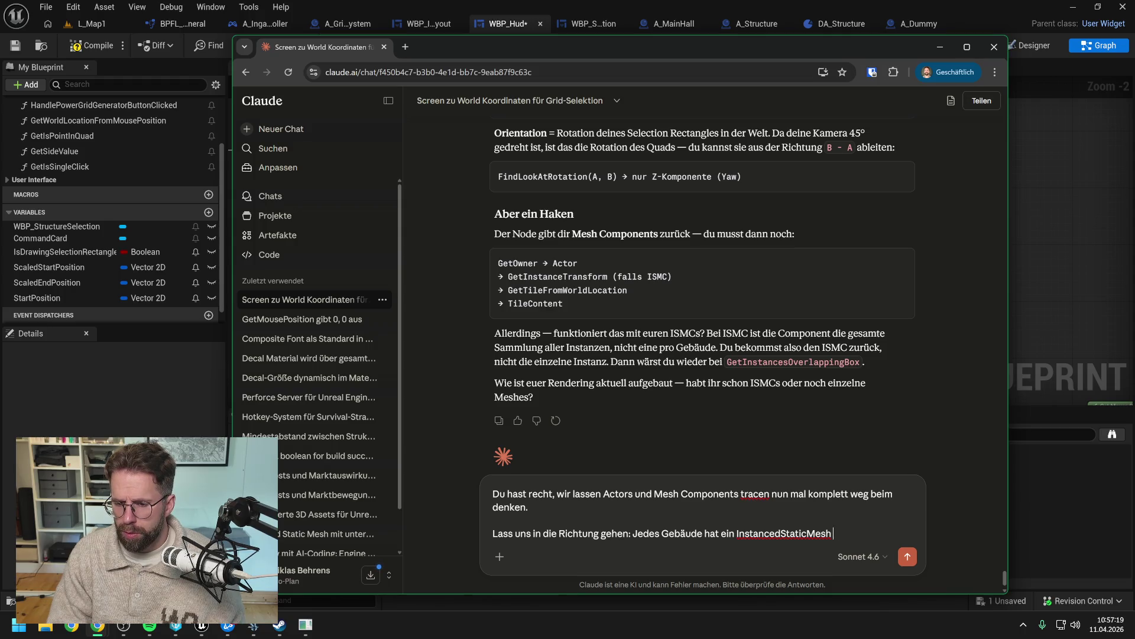
type(". Wir sp")
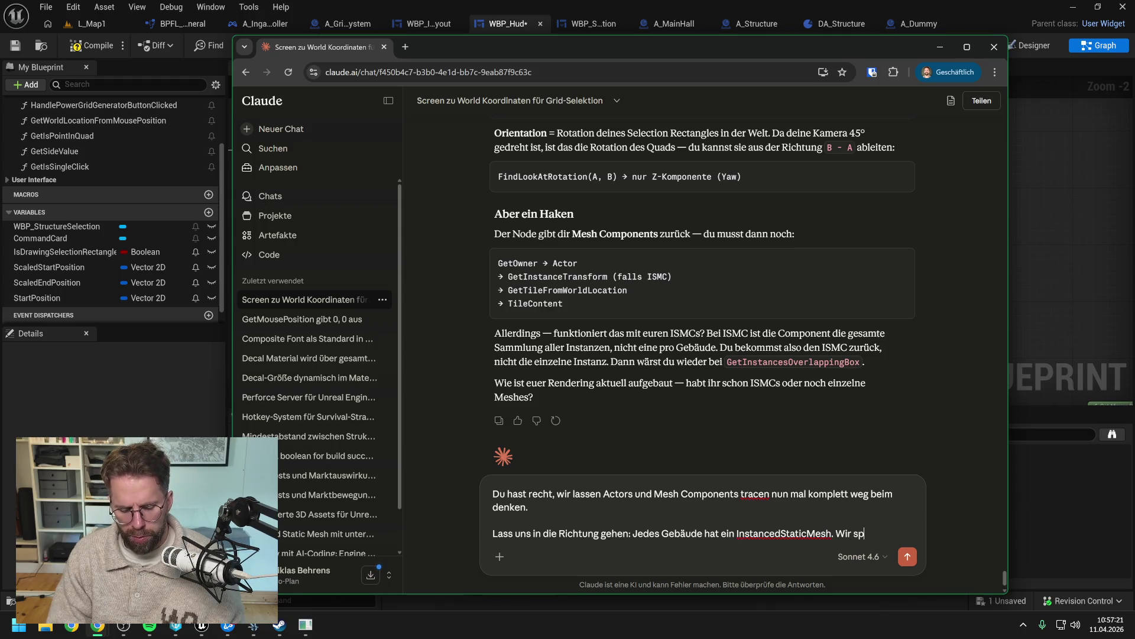
type("awnen für ")
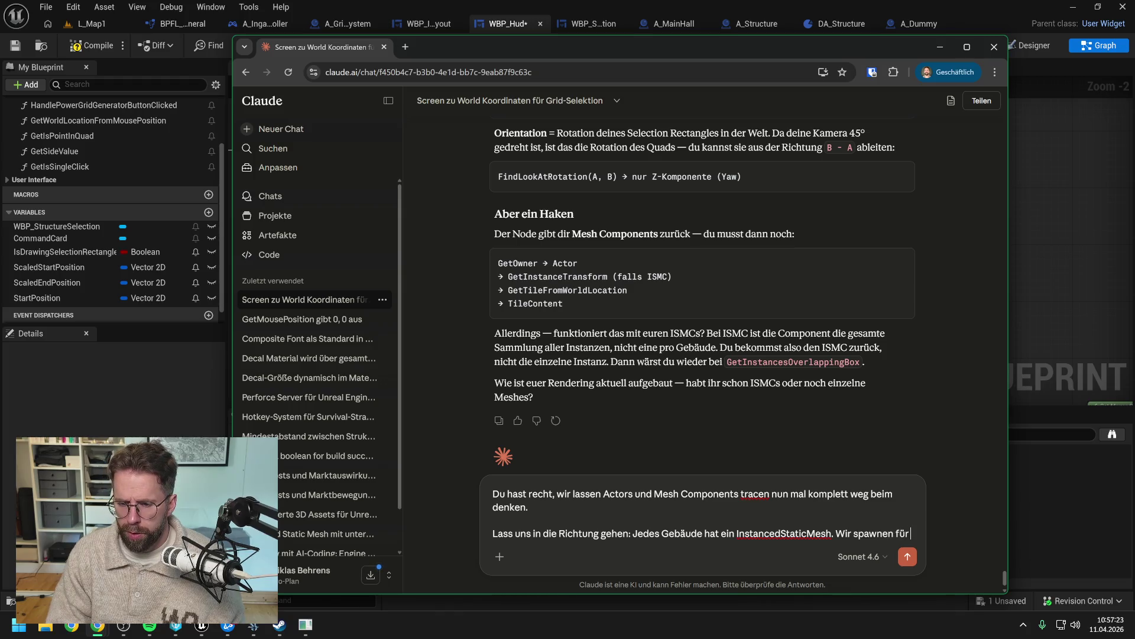
type("jedes neue Gebäö")
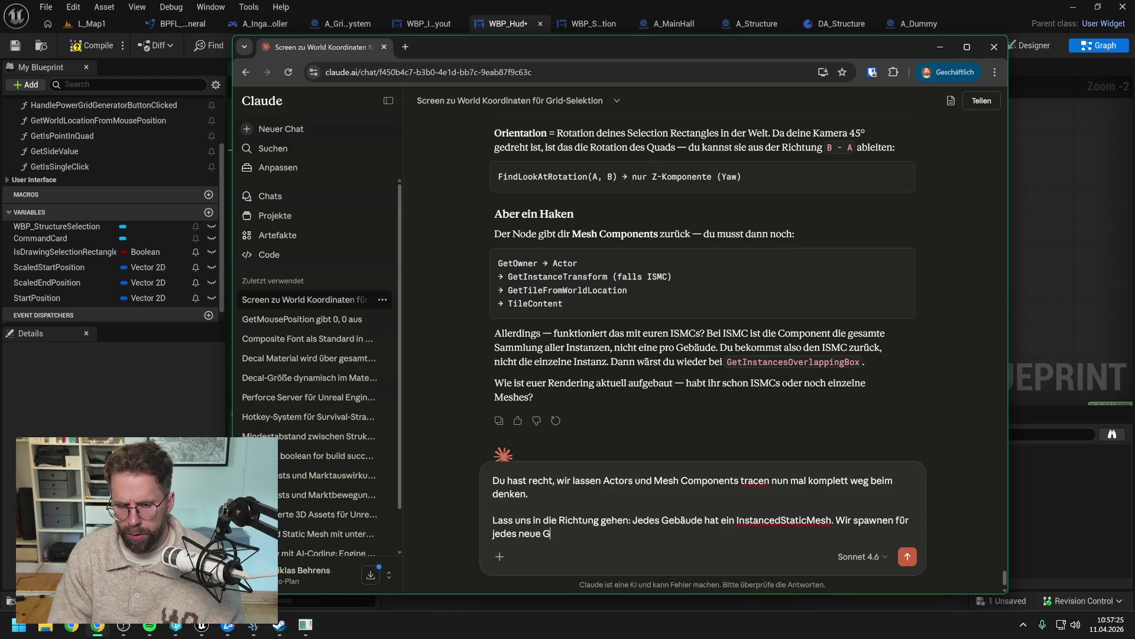
key("BackSpace")
type("ud")
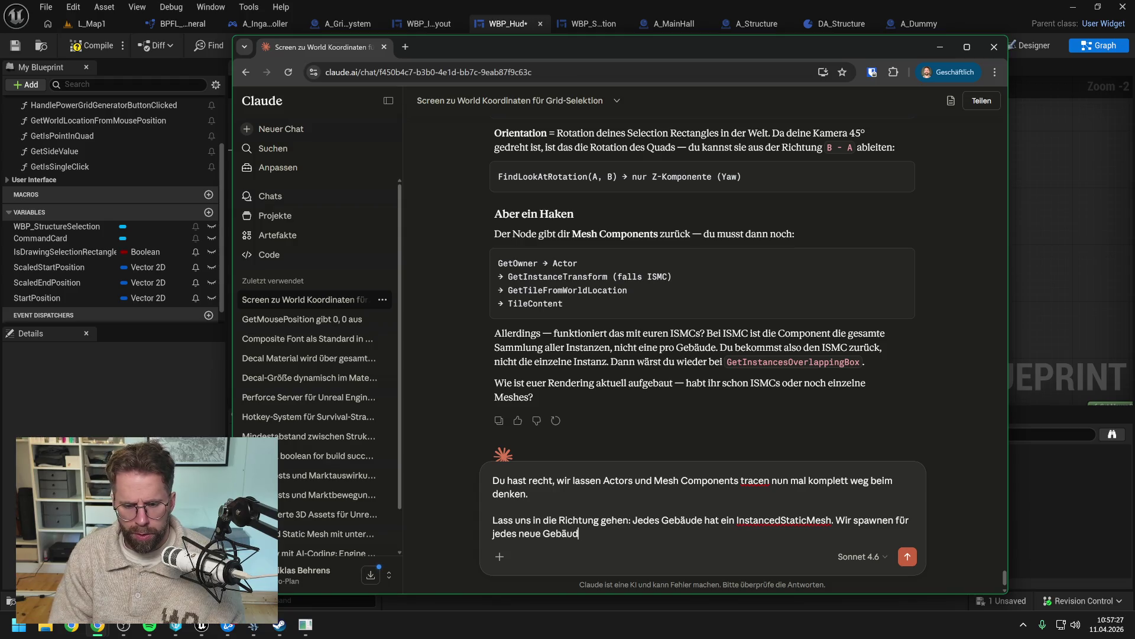
type("e eine neue Insta")
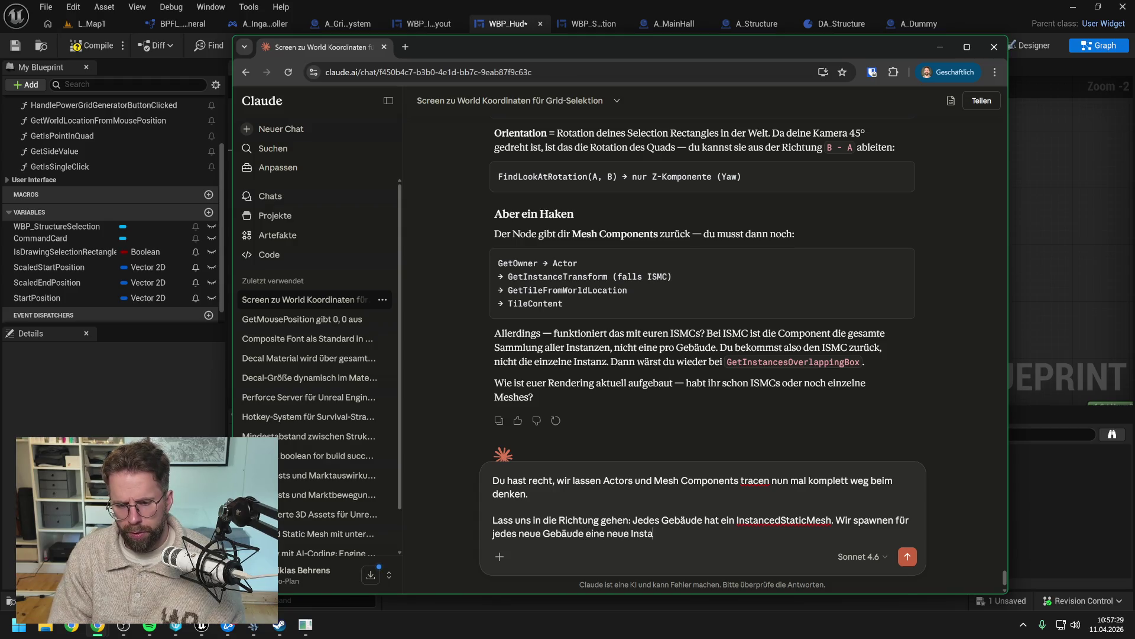
type("nce")
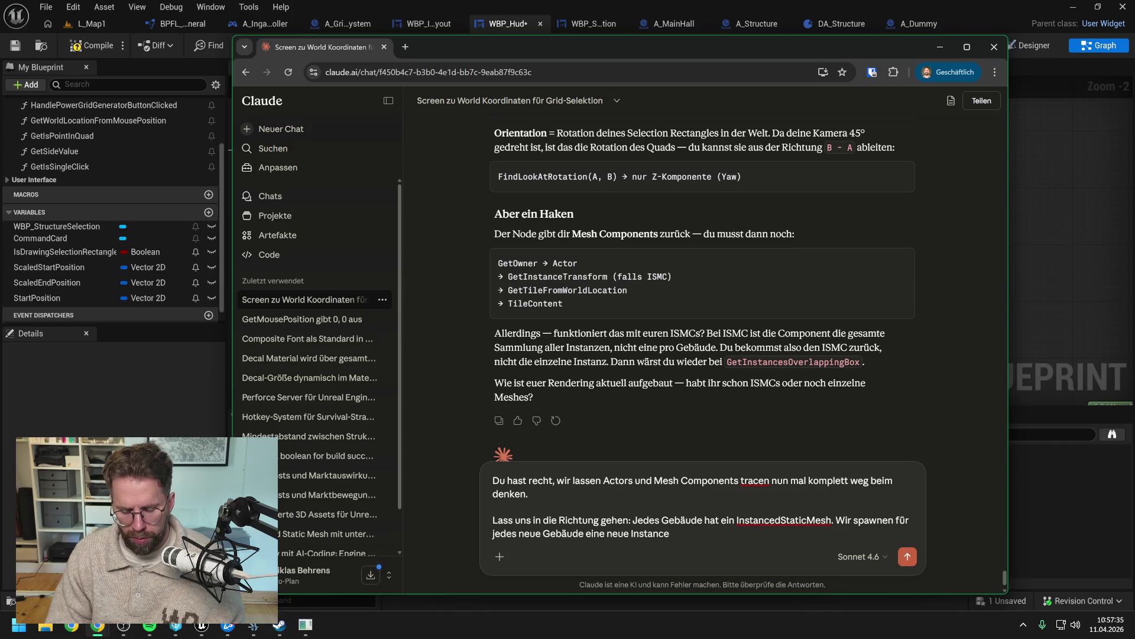
Step: Explain the SelectionRectangle checks instances inside its four floor corners, reaching data via GridCoordinates
type(".")
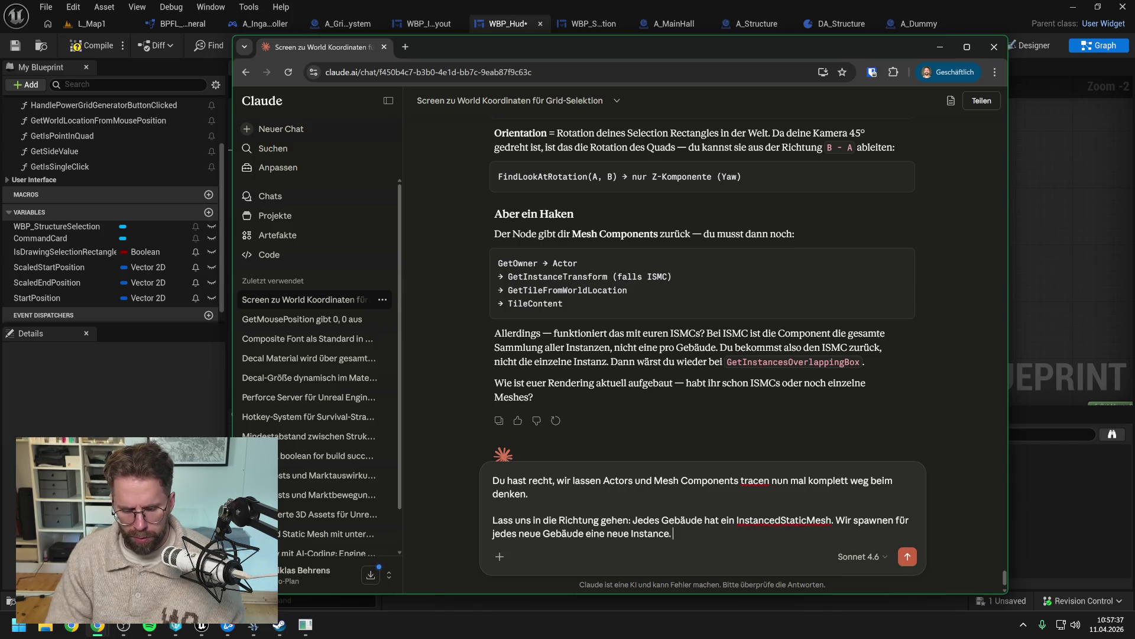
type(" Be")
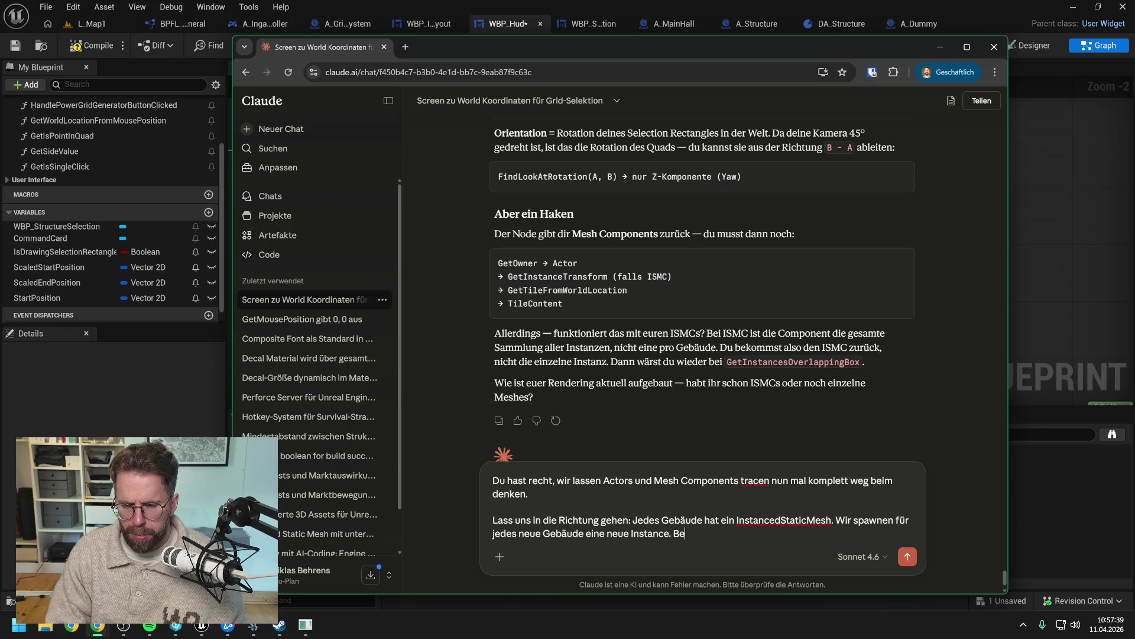
key("BackSpace")
key("BackSpace")
type("Das ")
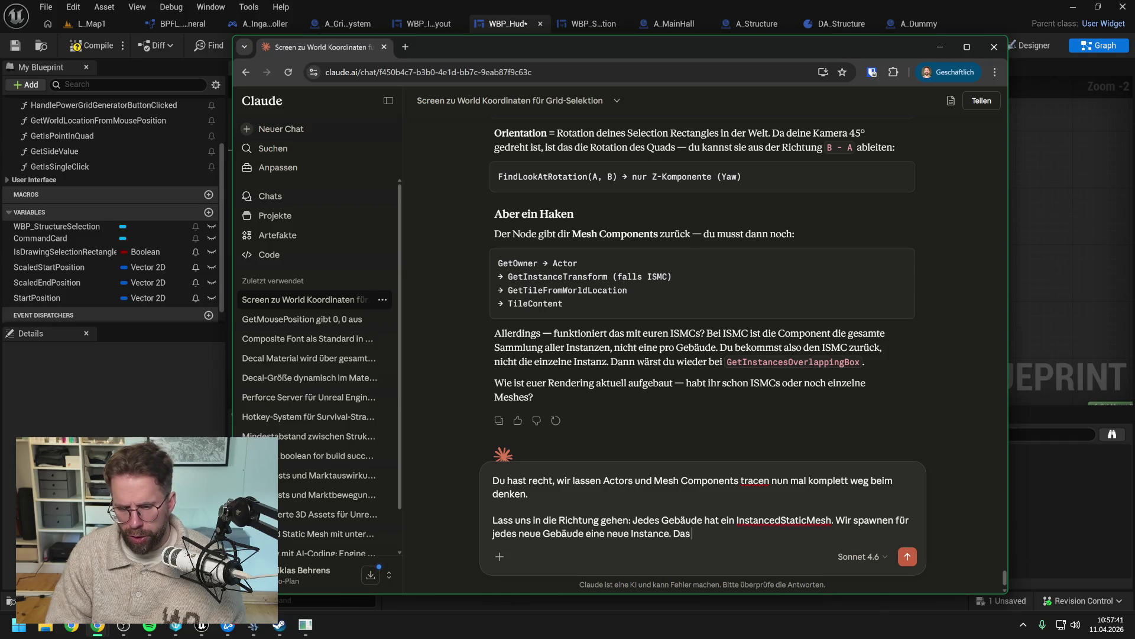
type("SelectionRectangle")
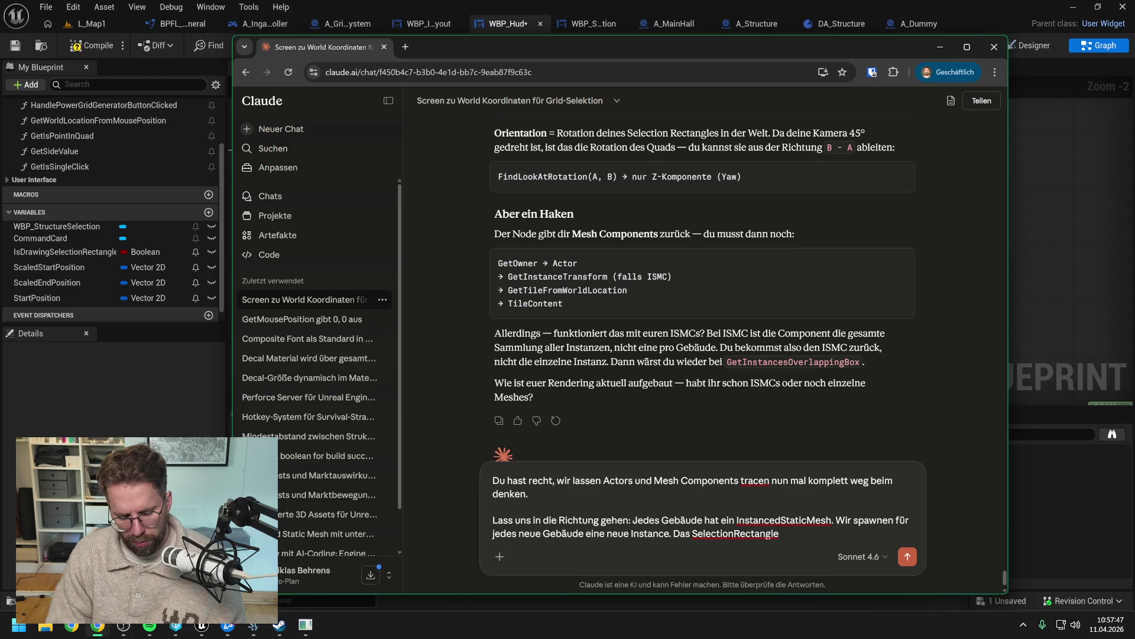
type(" findet wi")
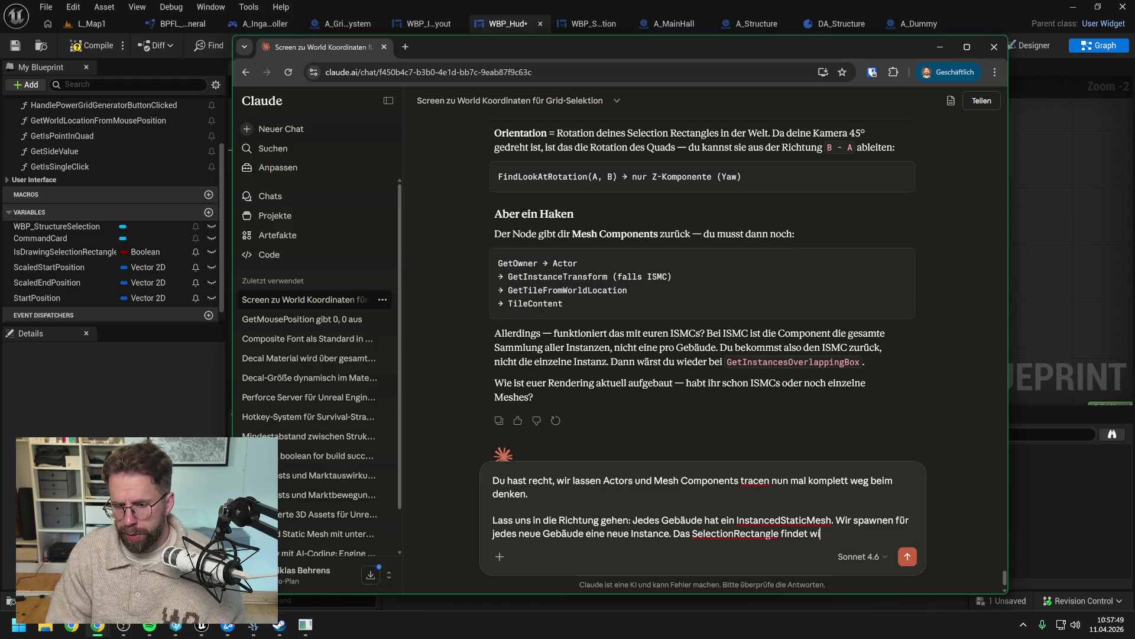
type("e gewohnt die vier")
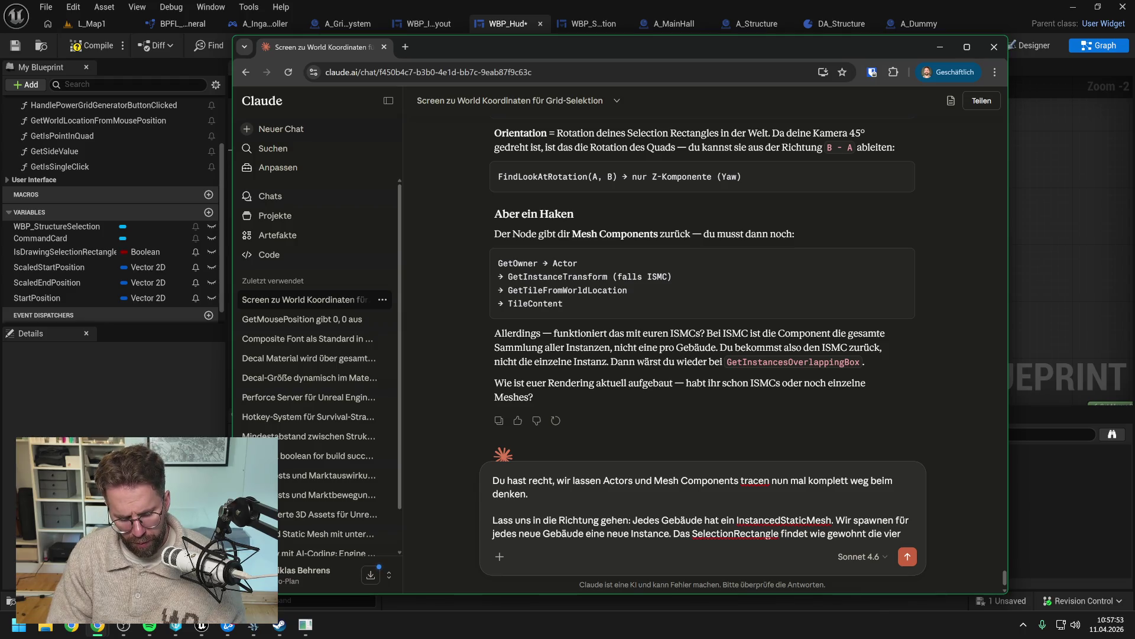
type(" WordldLocations seine")
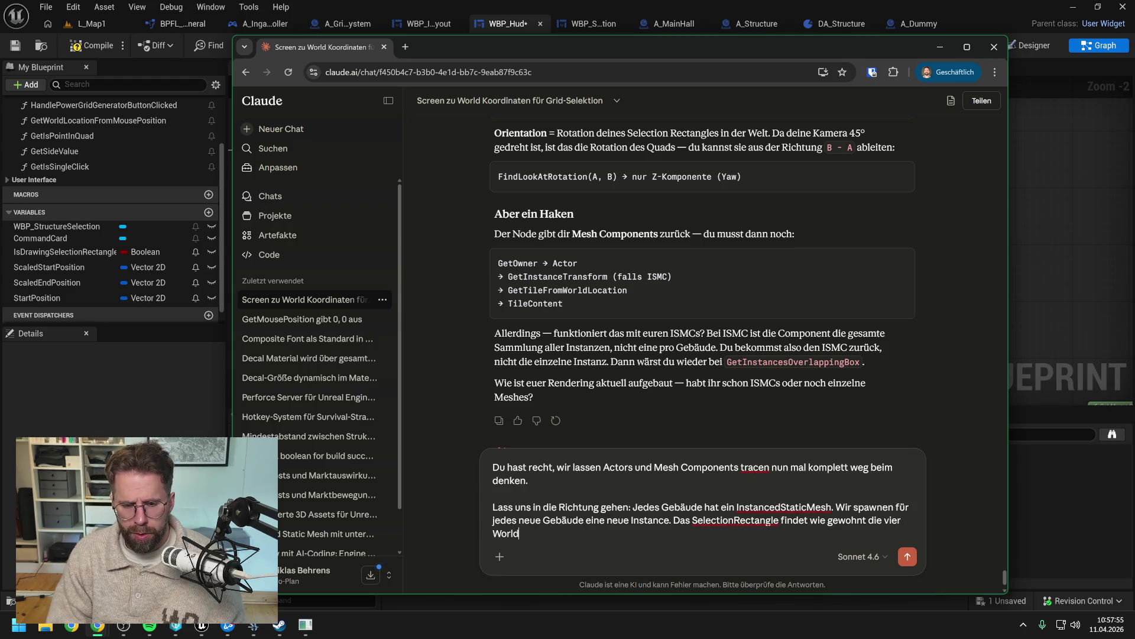
type("r E")
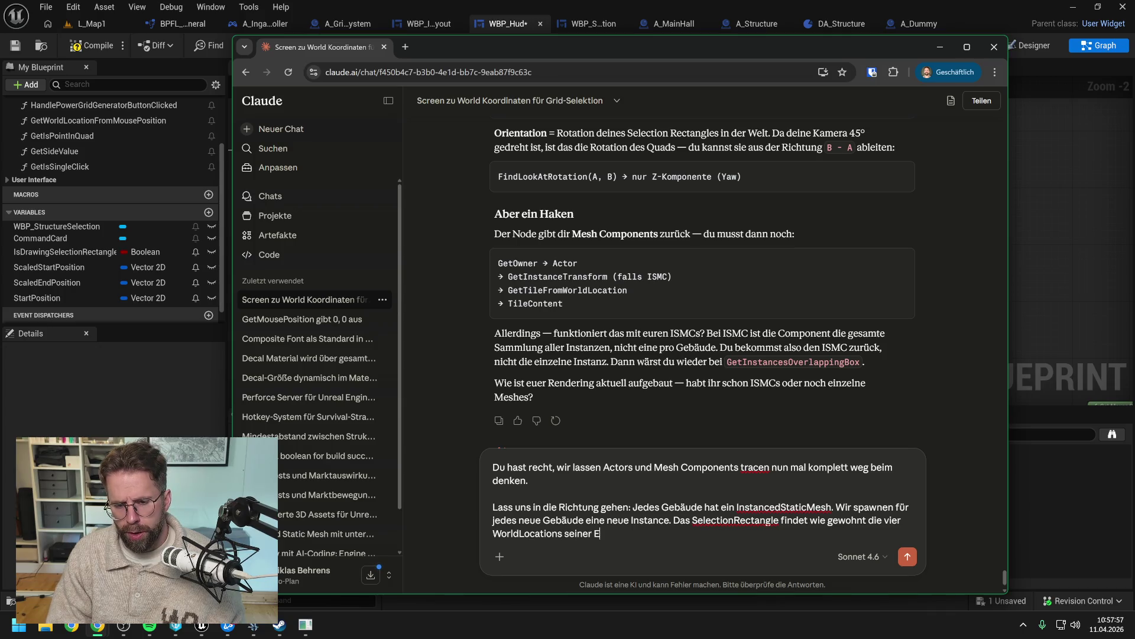
type("cken auf dem Map Boden")
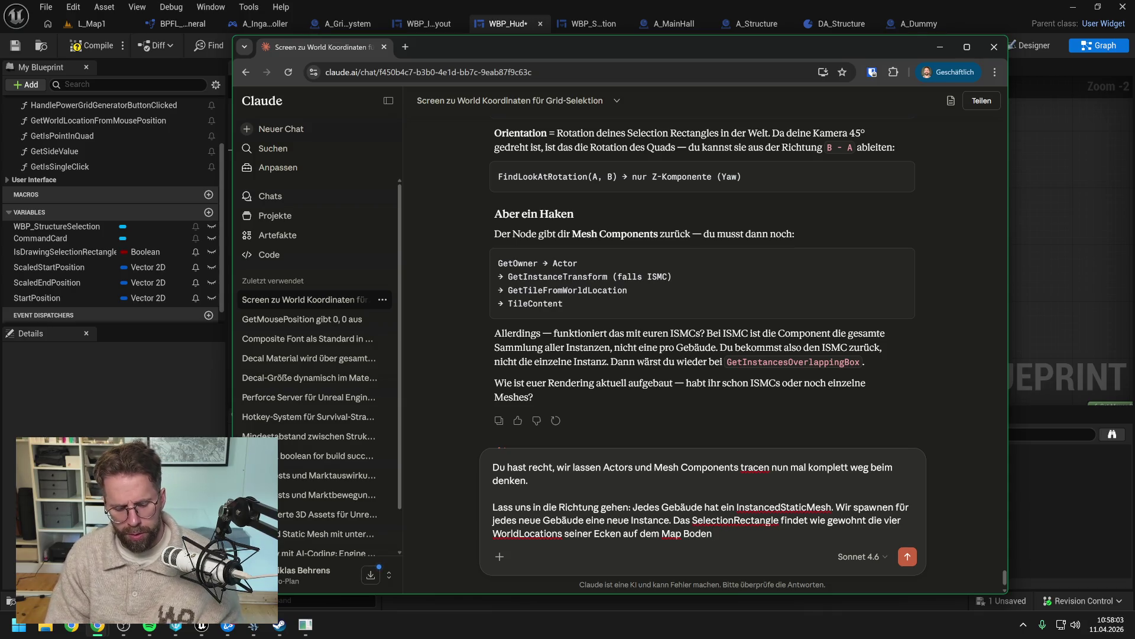
type(" und s")
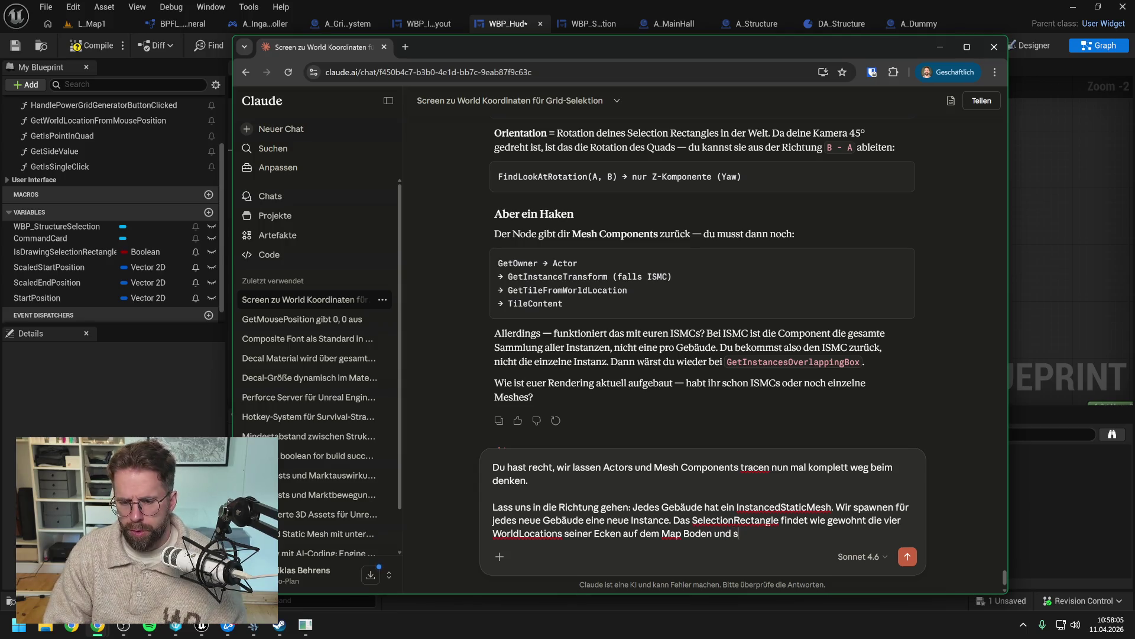
type("chaut nun welche")
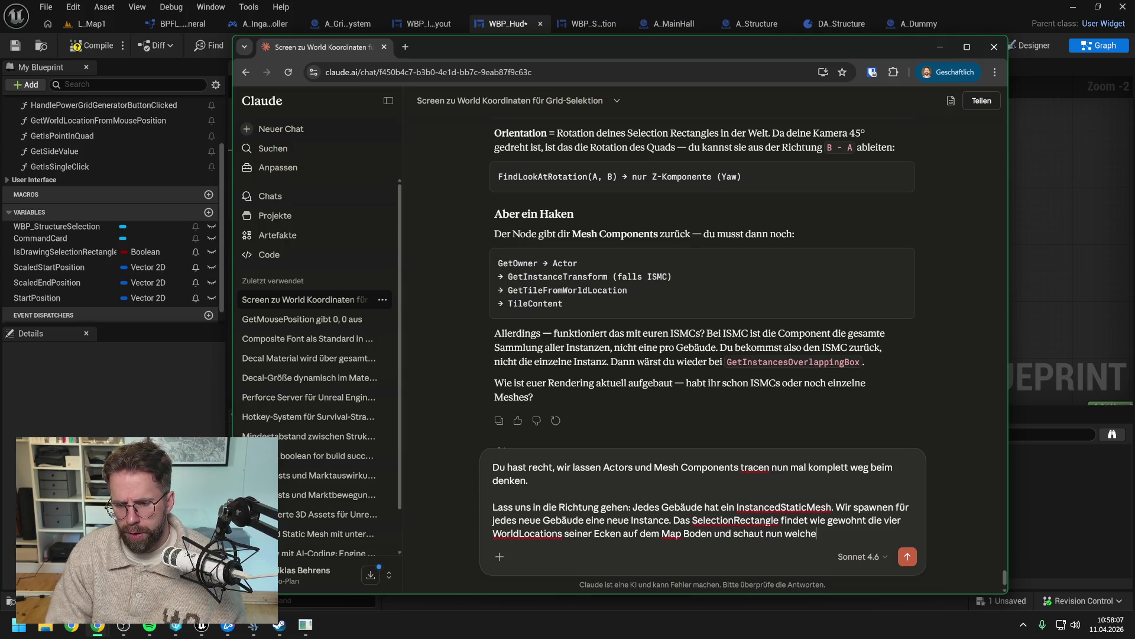
type(" I")
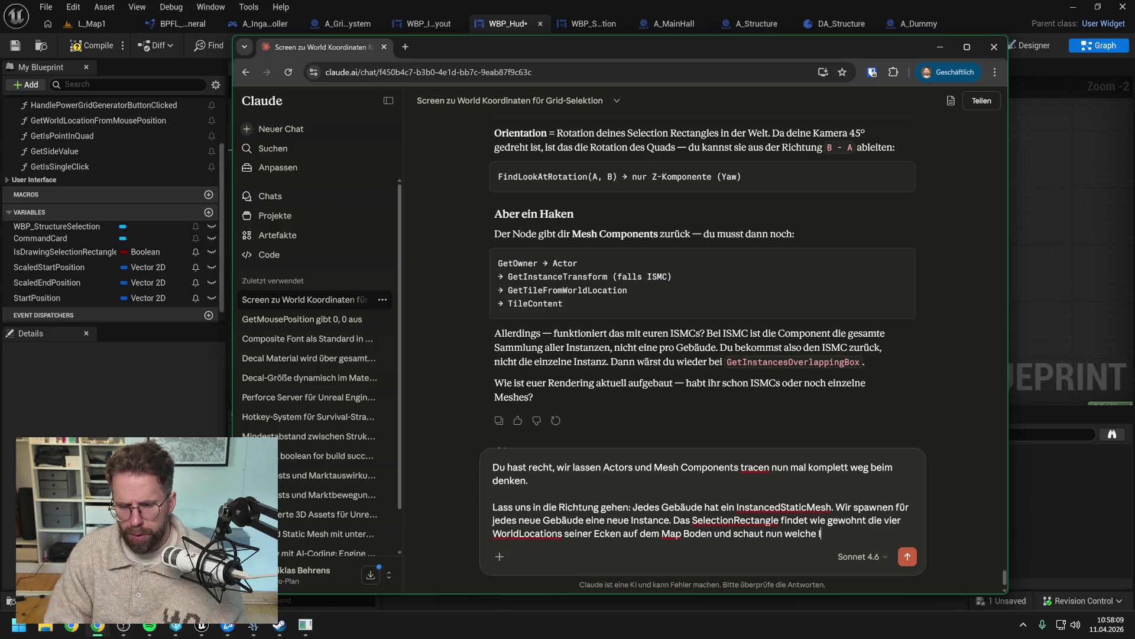
type("nstances")
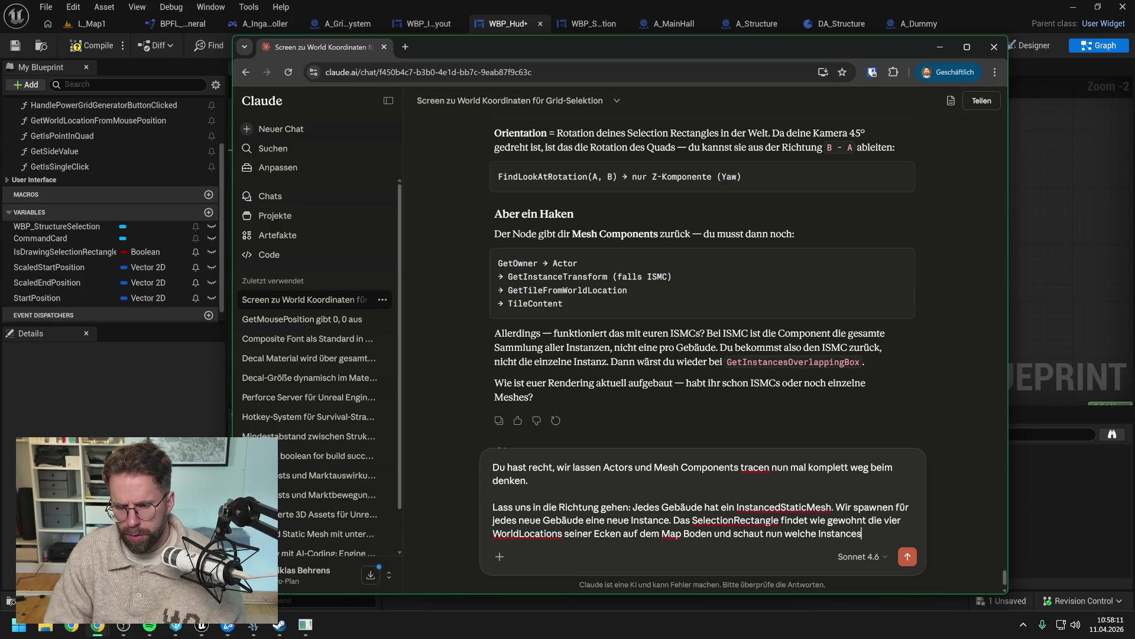
type(" sich")
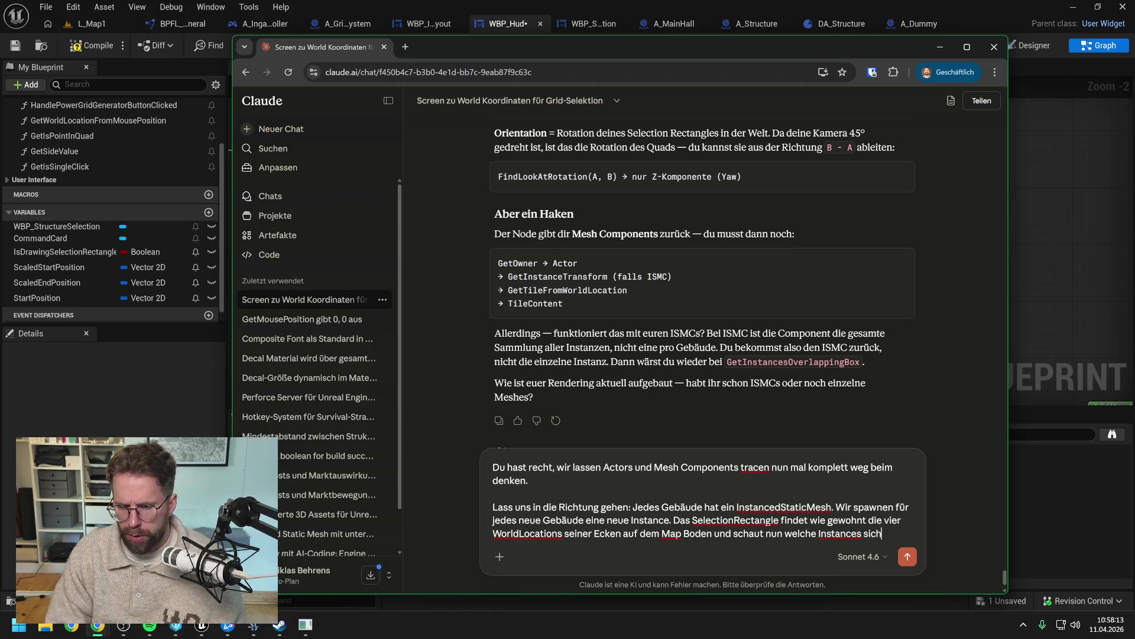
type(" de")
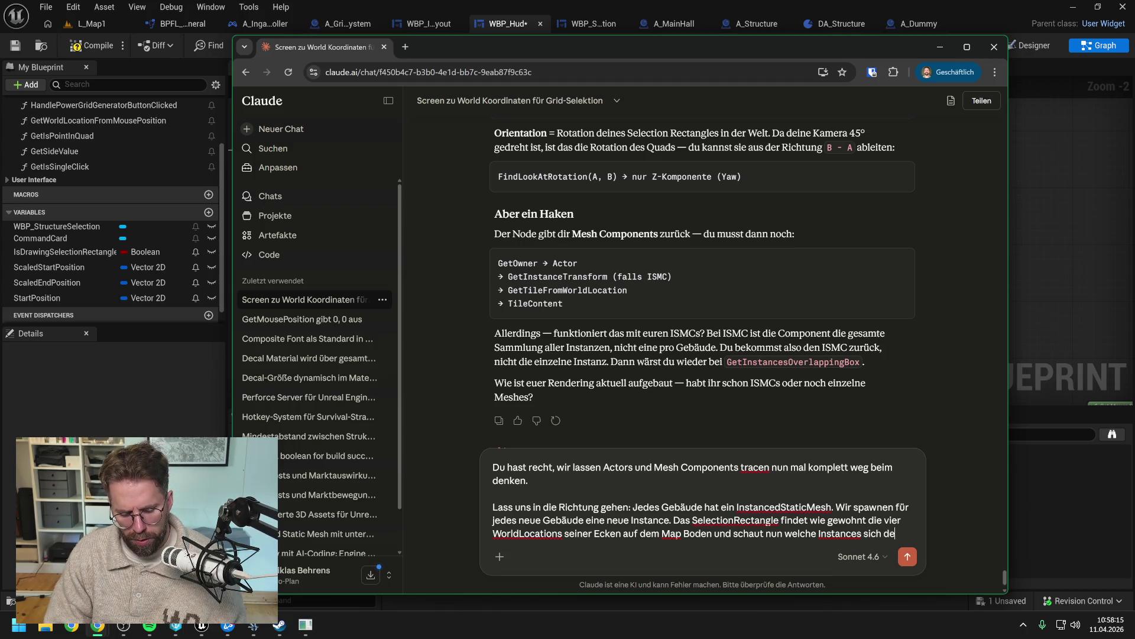
type("tailliert vi")
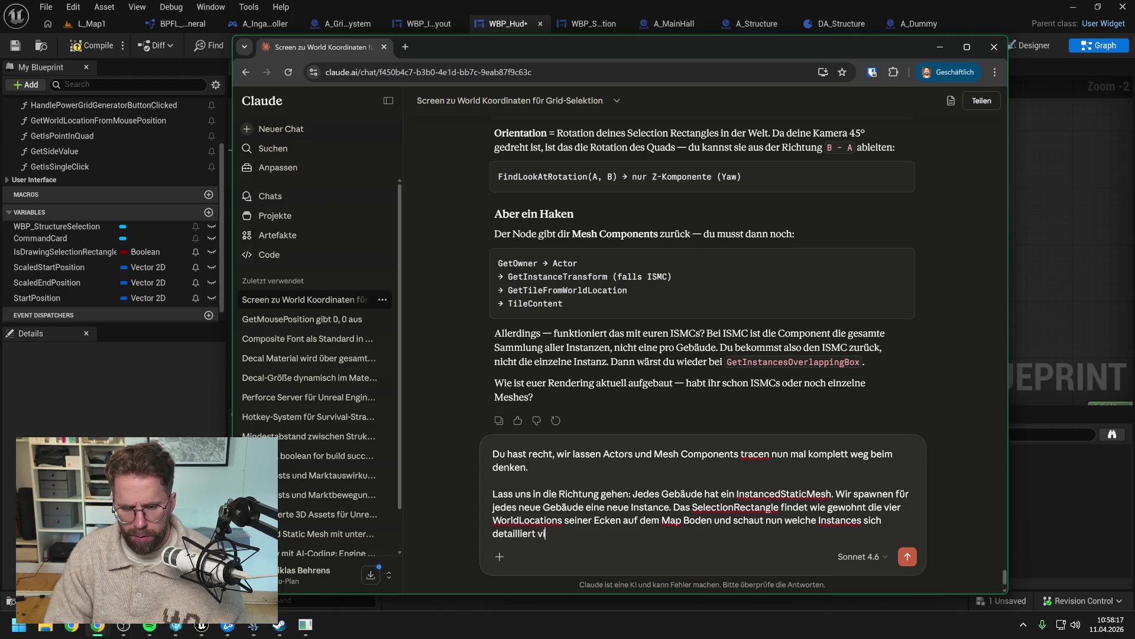
type("suell innerhalb")
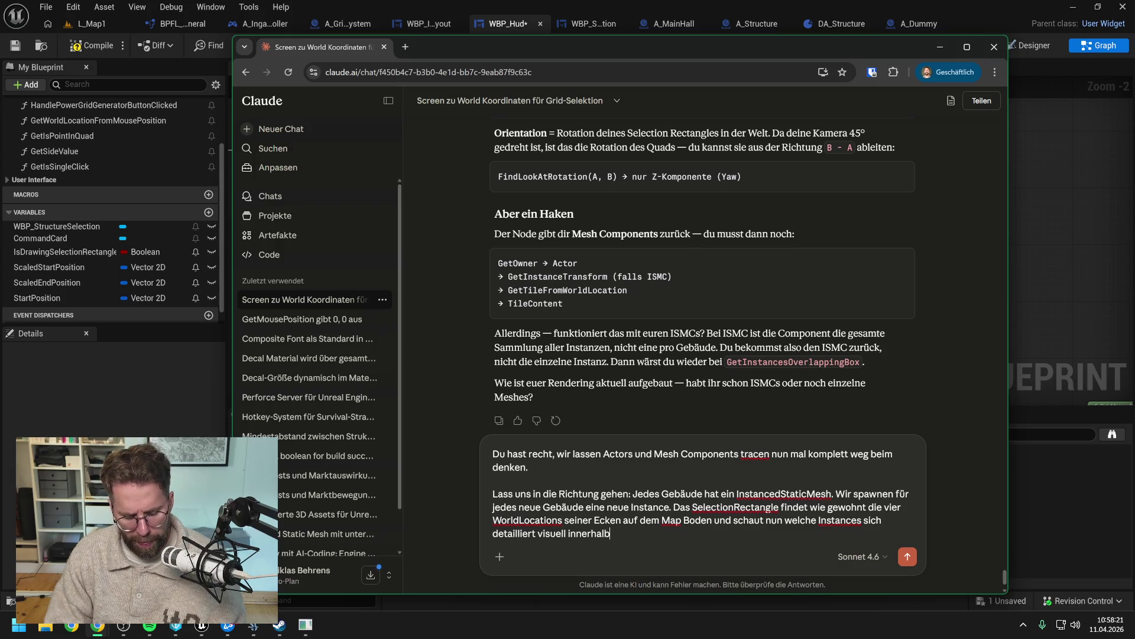
type(" des Rectang")
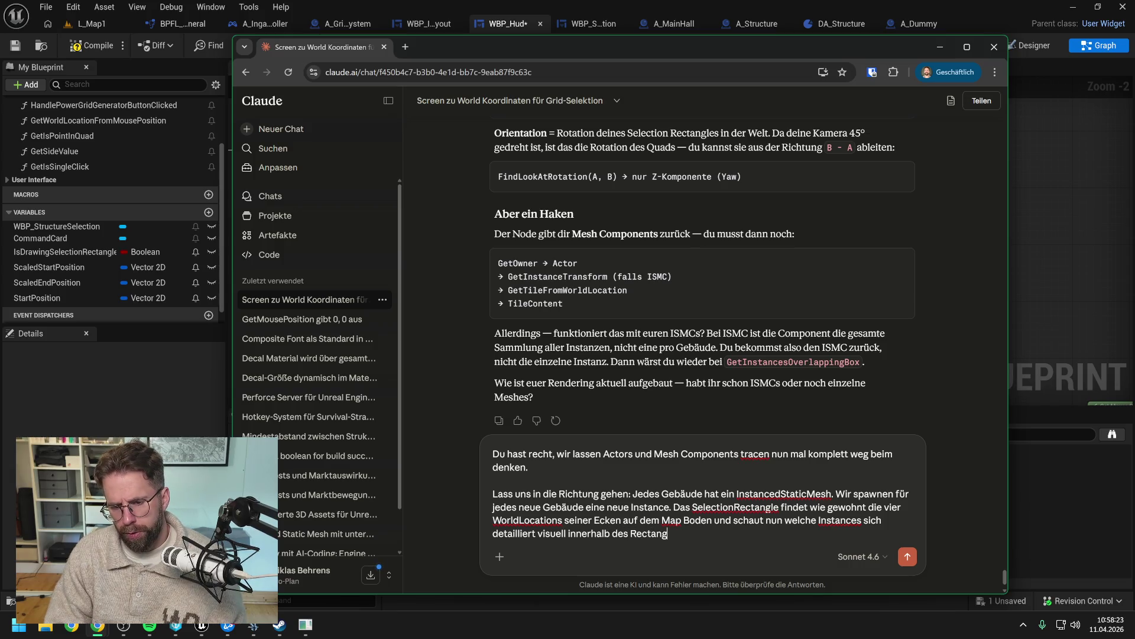
type("les befinden.")
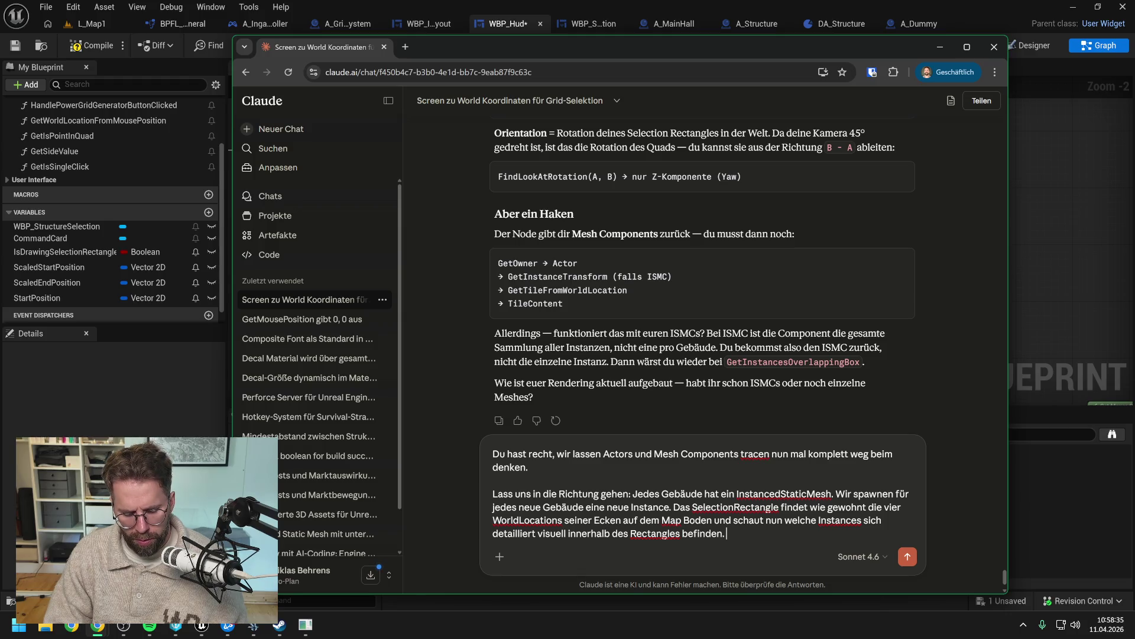
type("Über")
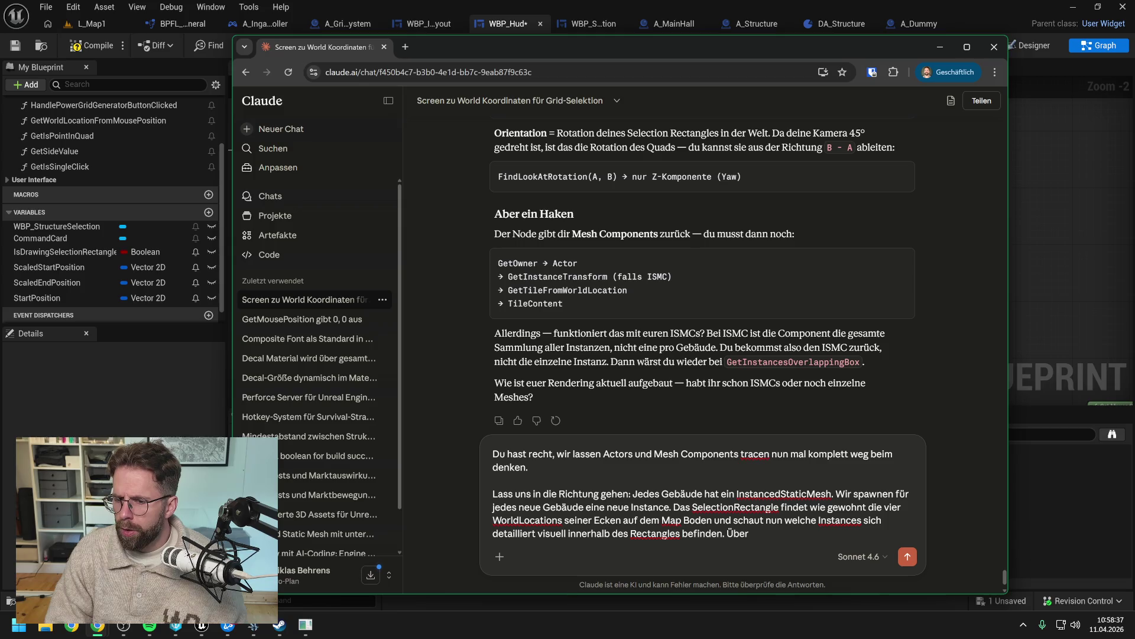
type(" die")
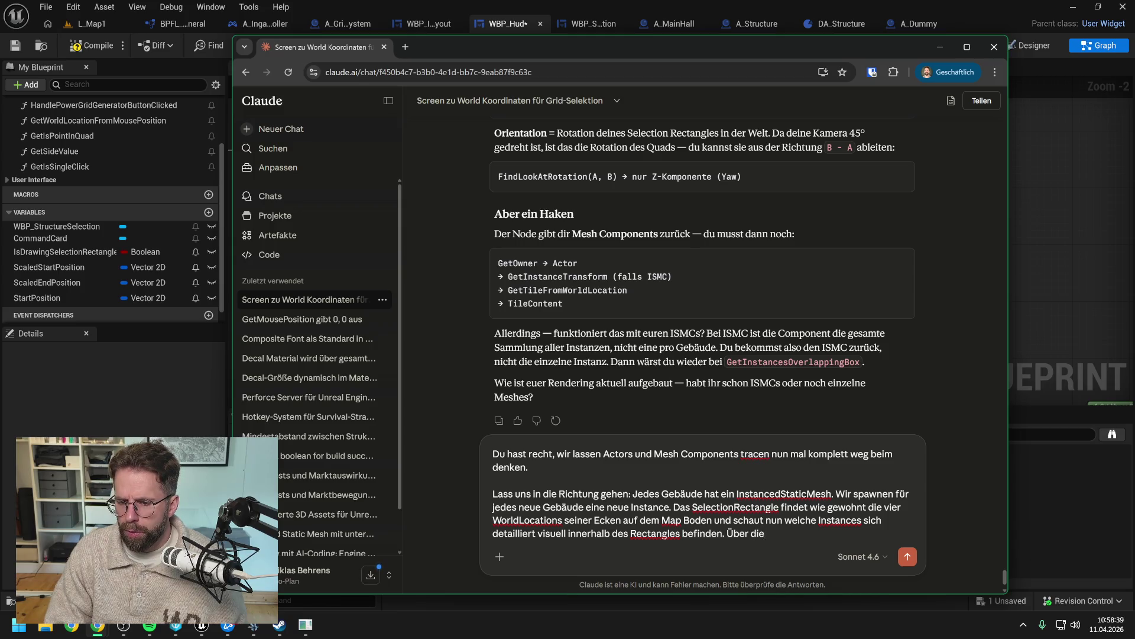
type(" gefundenen Instances")
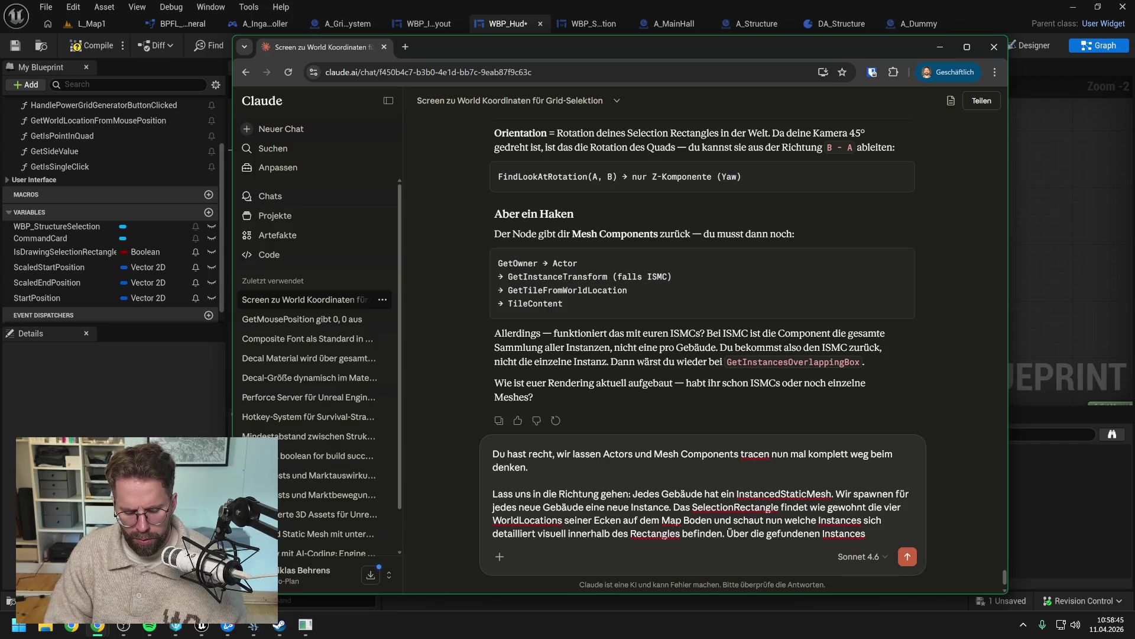
type(" kommen wir")
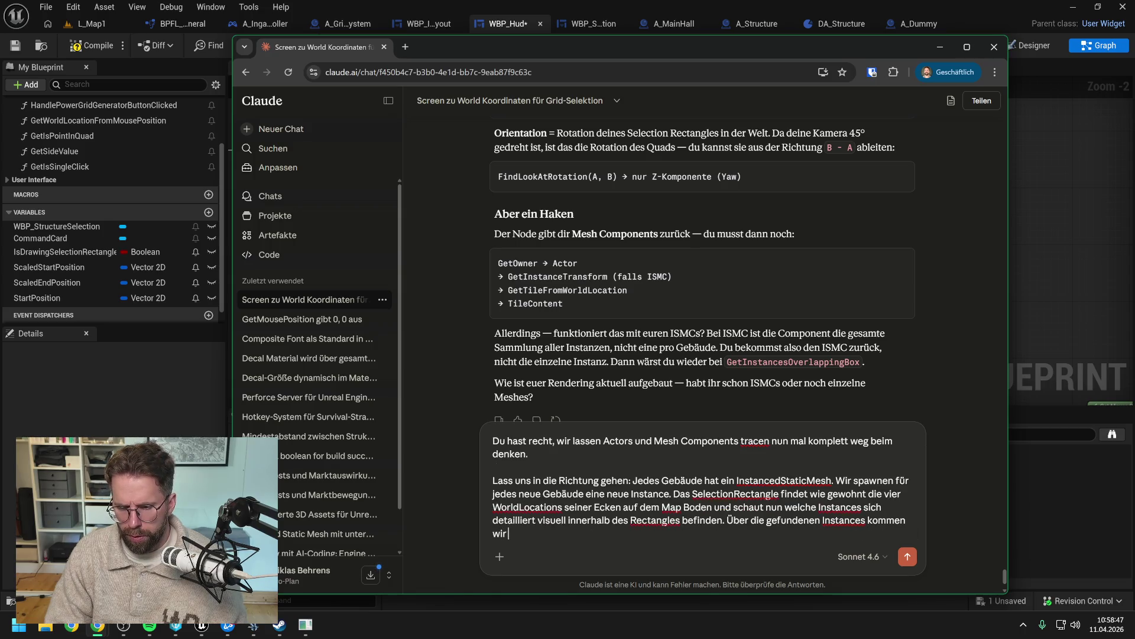
type(" über die ")
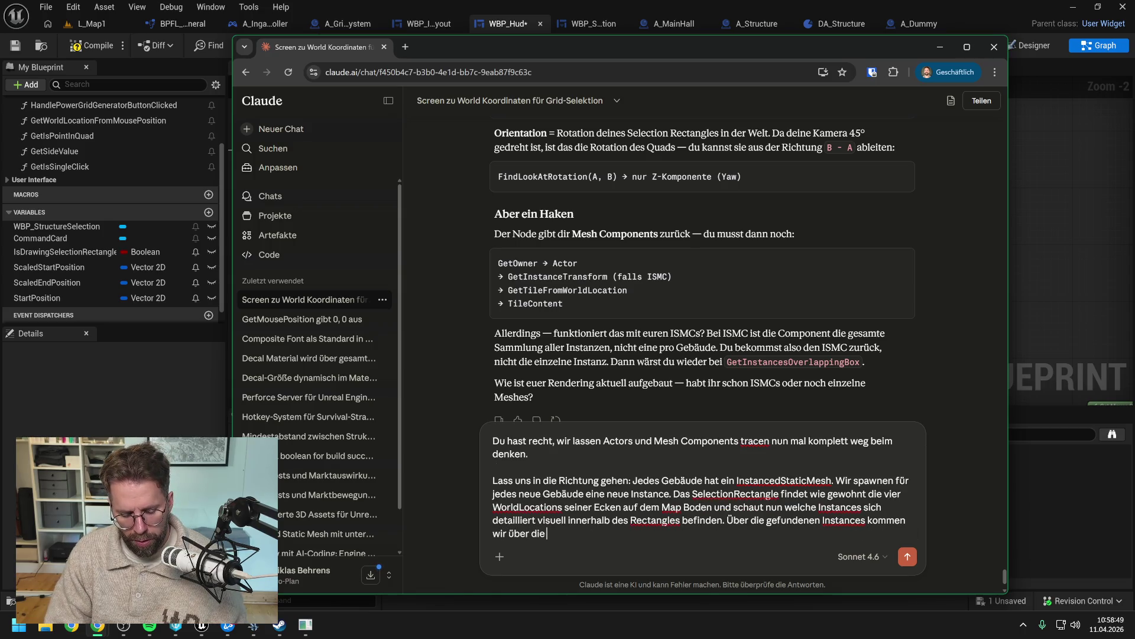
type("GridCoo")
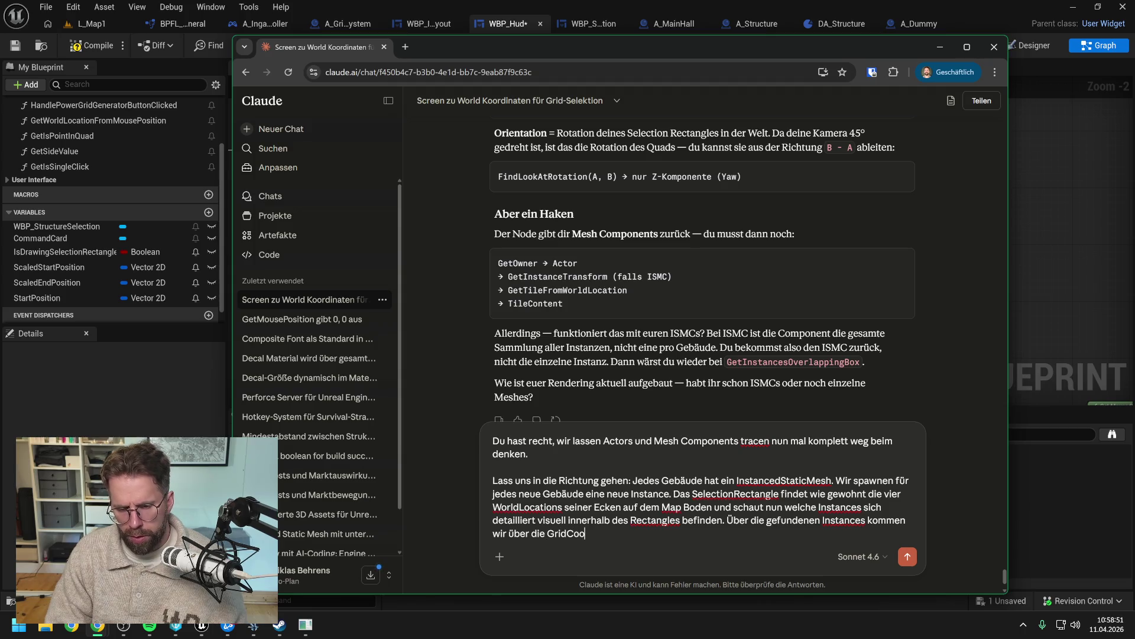
type("rdinates zu d")
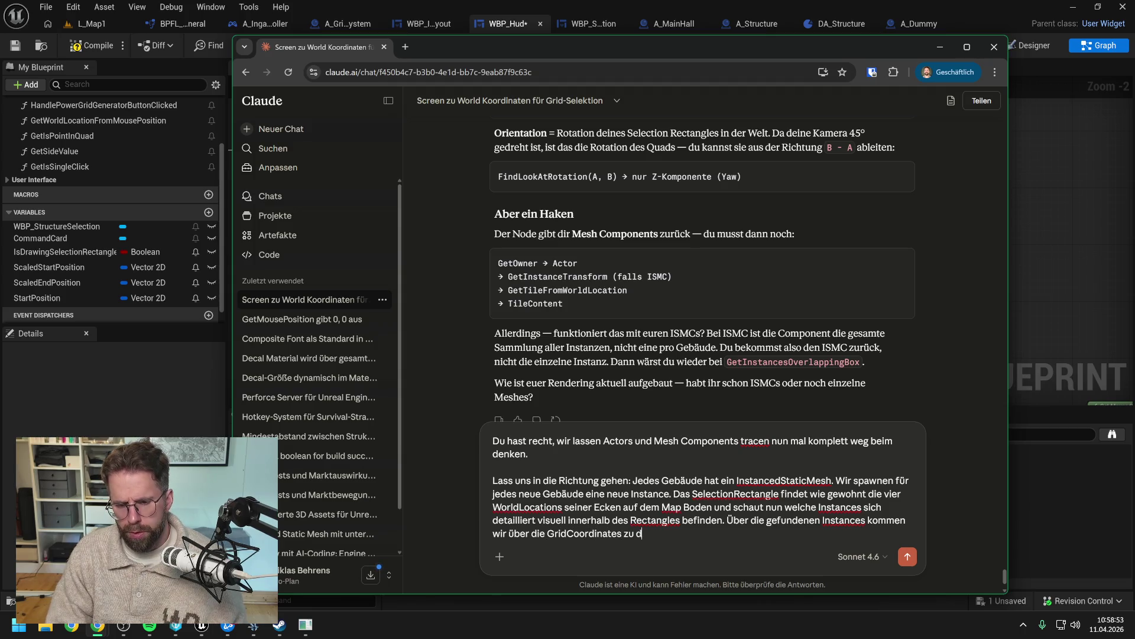
type("en Daten.")
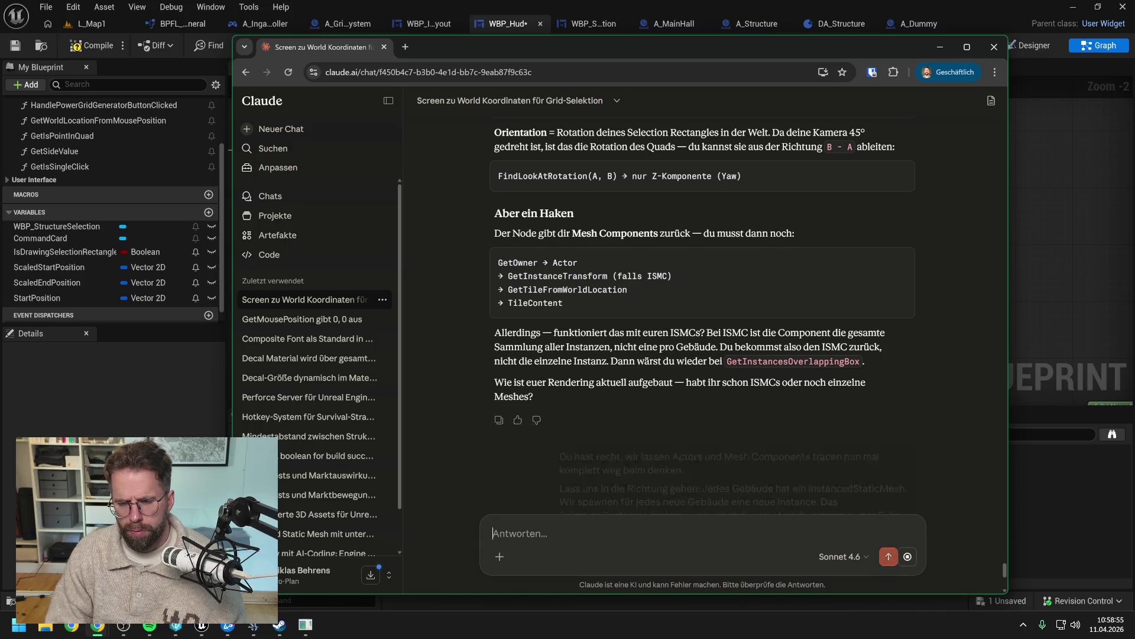
Step: Send the proposal and read Claude's two-step per-ISMC plan and its building-type question
key("Return")
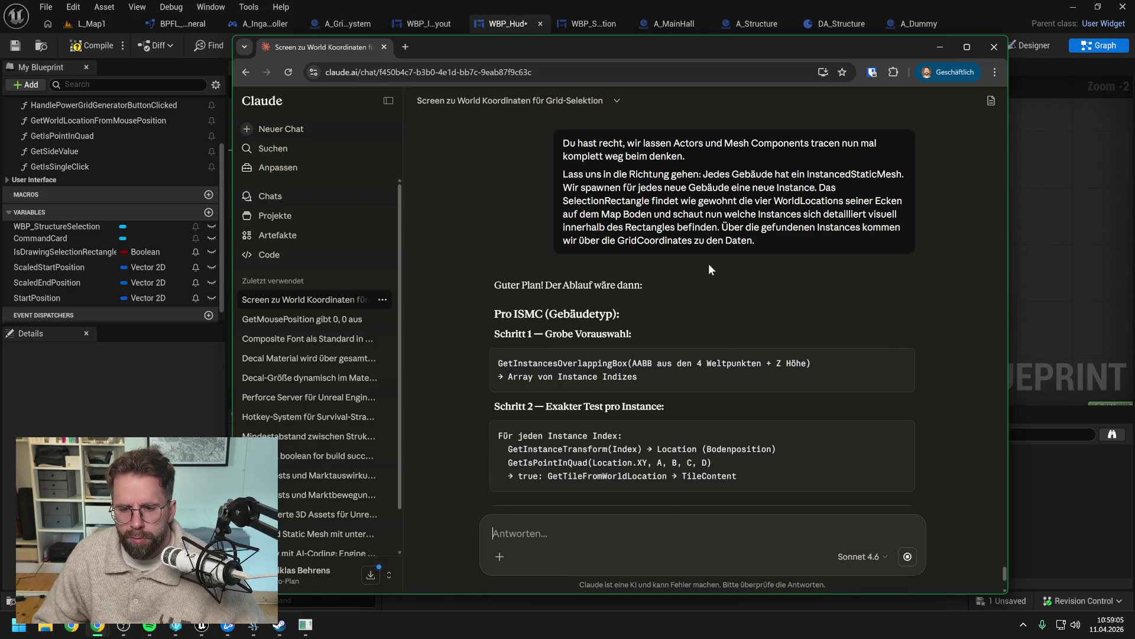
scroll(711, 282, "down", 1)
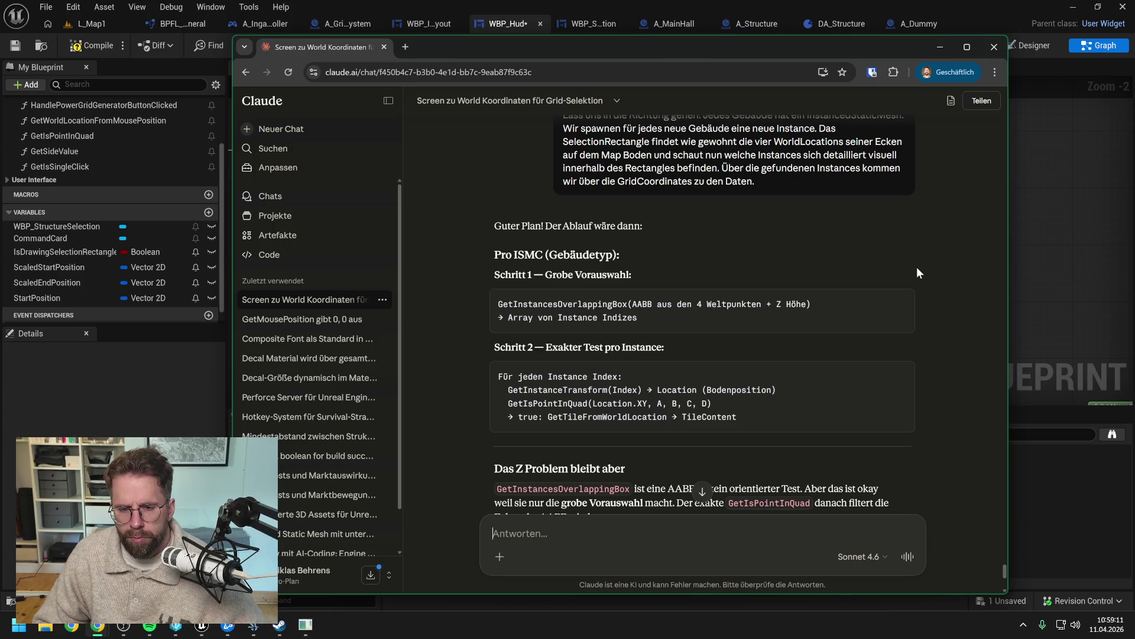
scroll(916, 273, "down", 1)
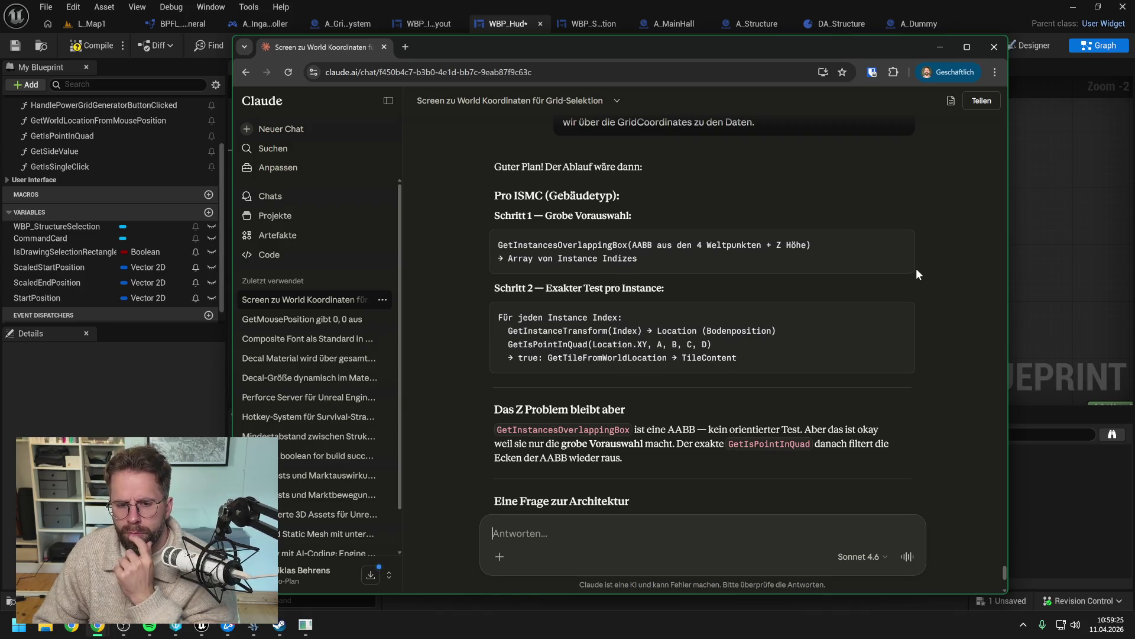
scroll(917, 267, "down", 1)
scroll(916, 269, "down", 1)
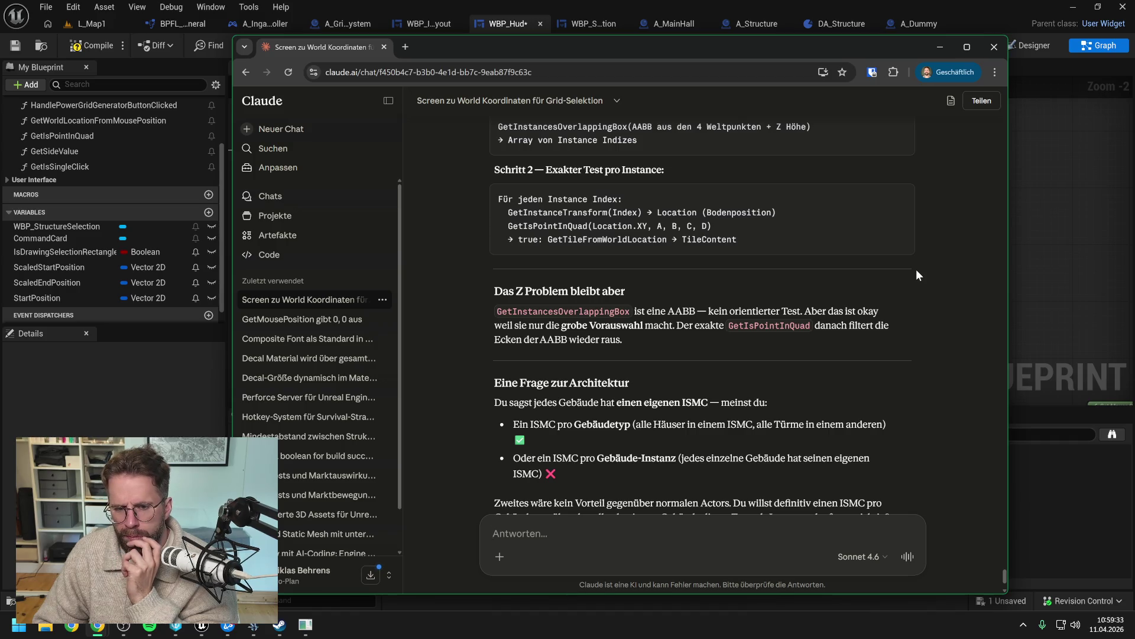
scroll(917, 268, "down", 2)
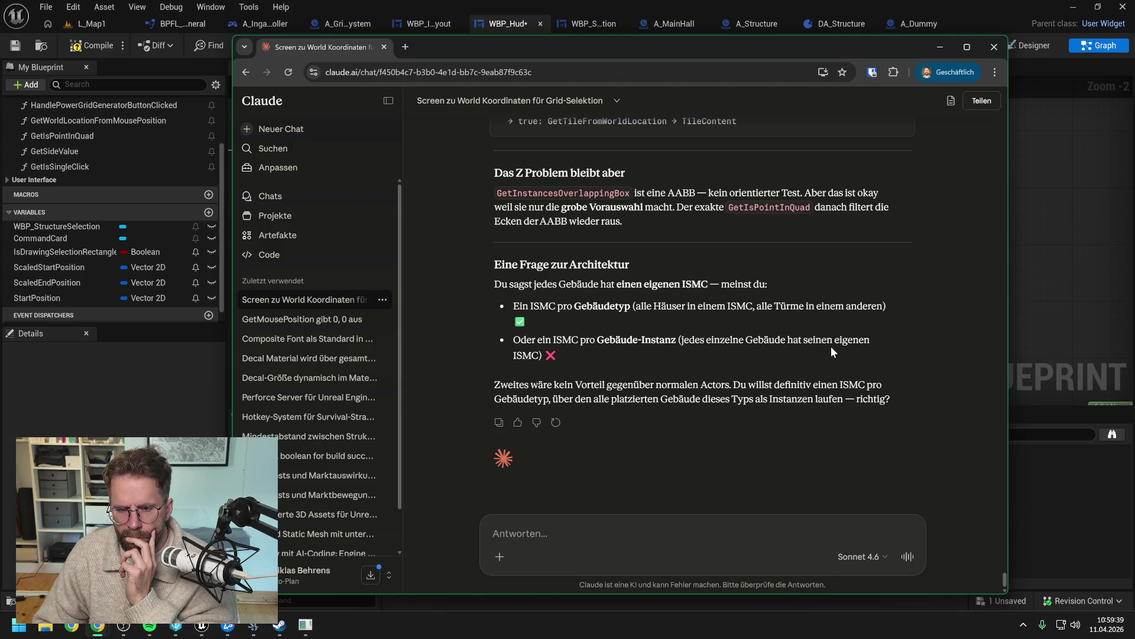
scroll(831, 352, "up", 5)
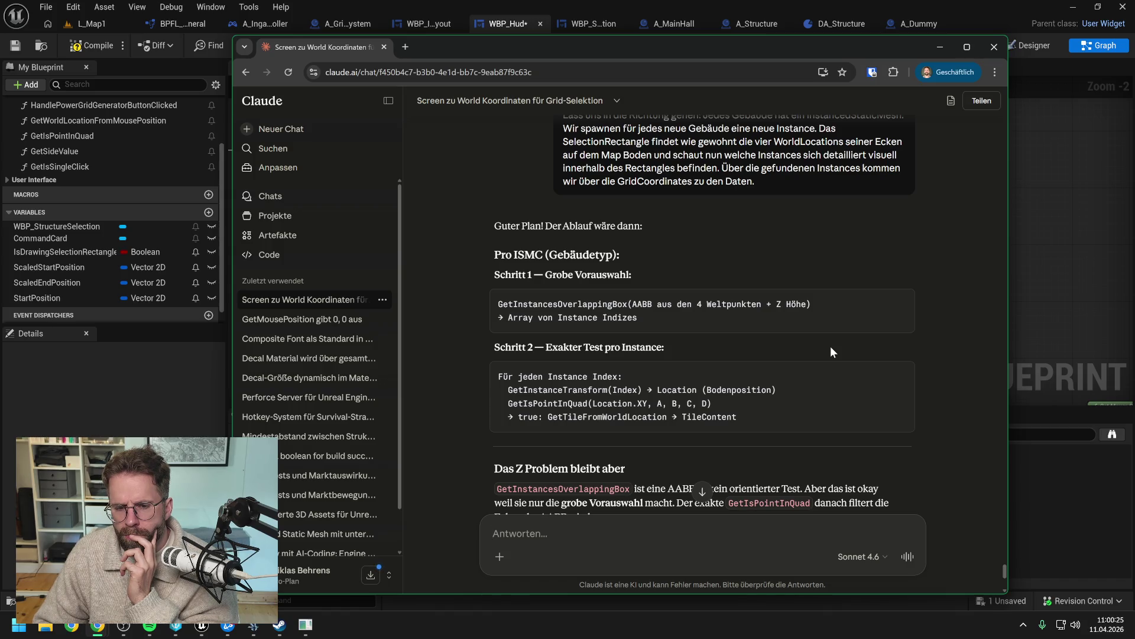
scroll(839, 342, "down", 1)
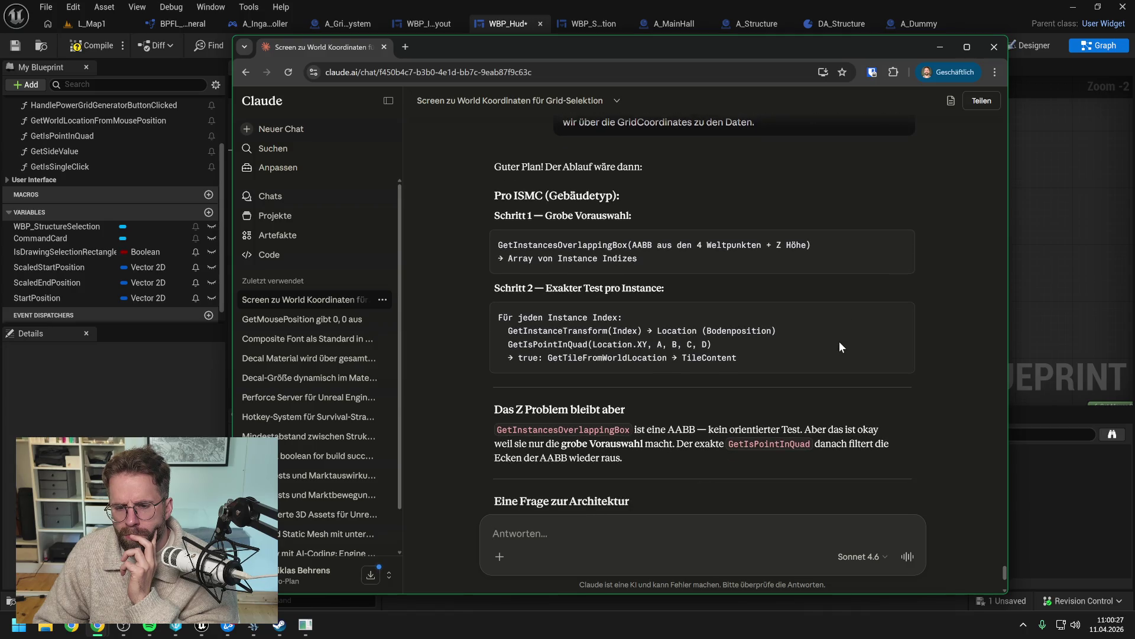
scroll(839, 342, "down", 4)
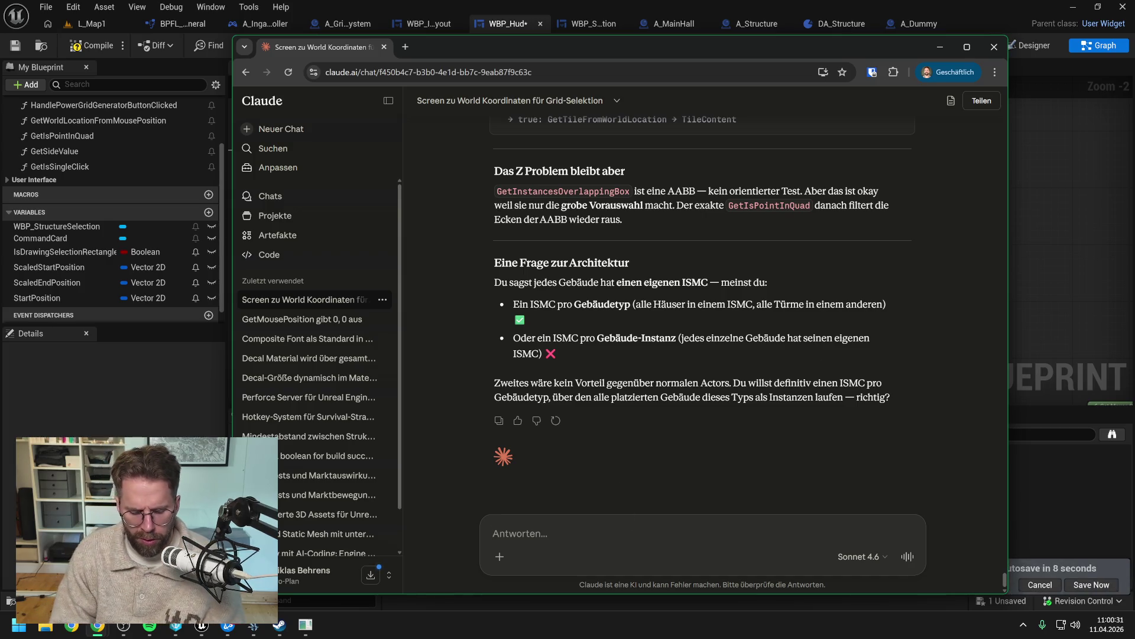
Step: Reply 'Natürlich eins pro Gebäudetyp.' to confirm one ISMC per building type
type("Natürlich ")
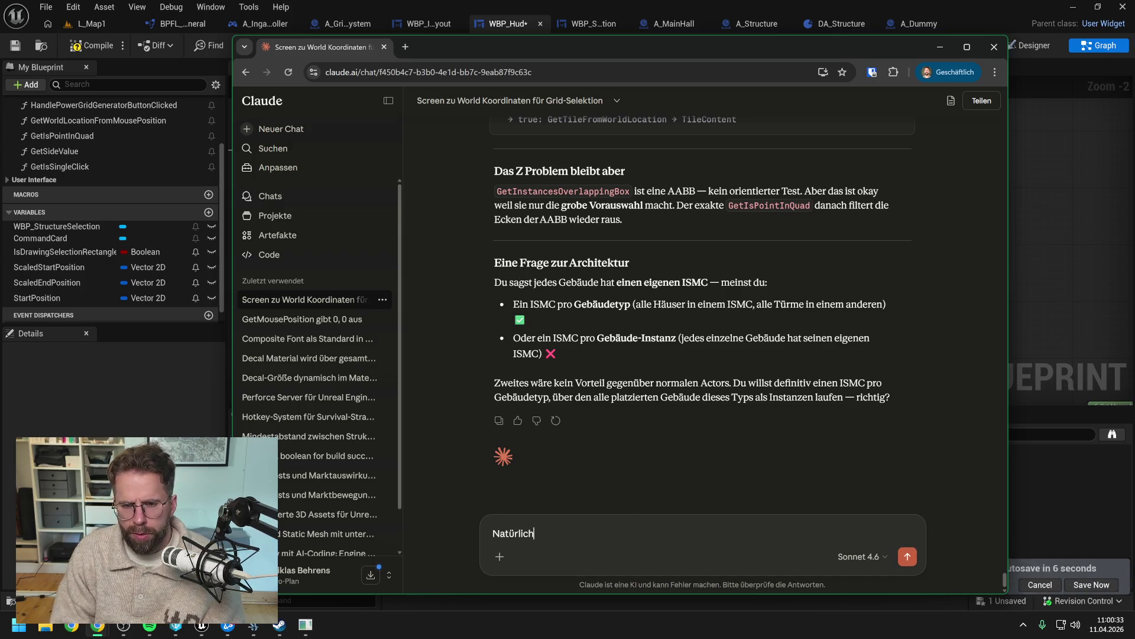
type("in")
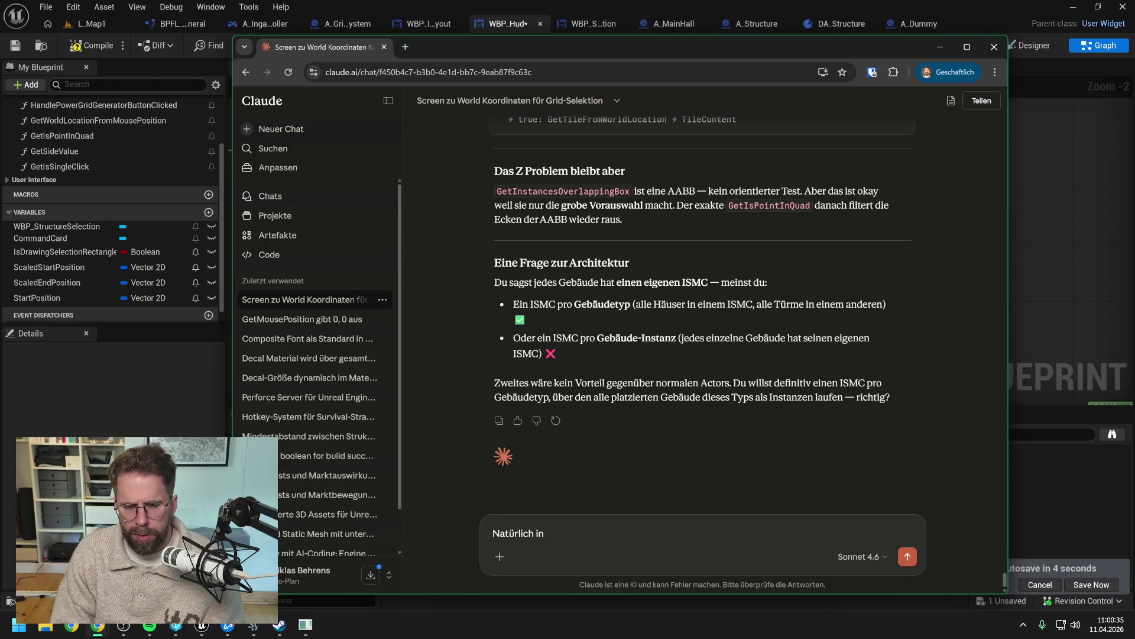
key("BackSpace")
key("BackSpace")
type("eins p")
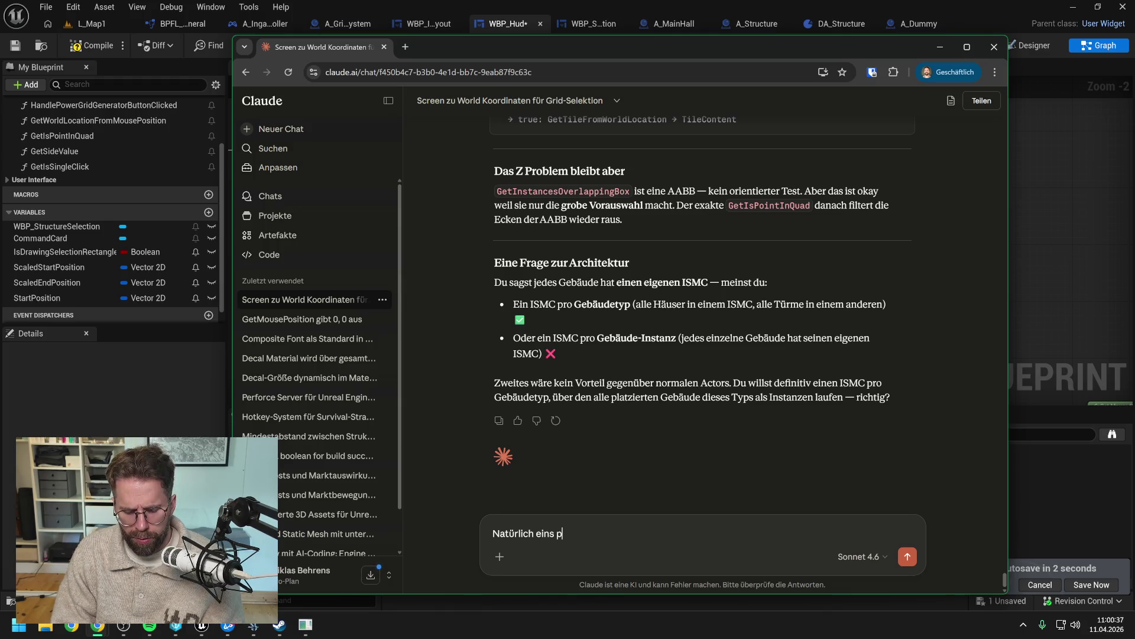
type("ro Gebäude")
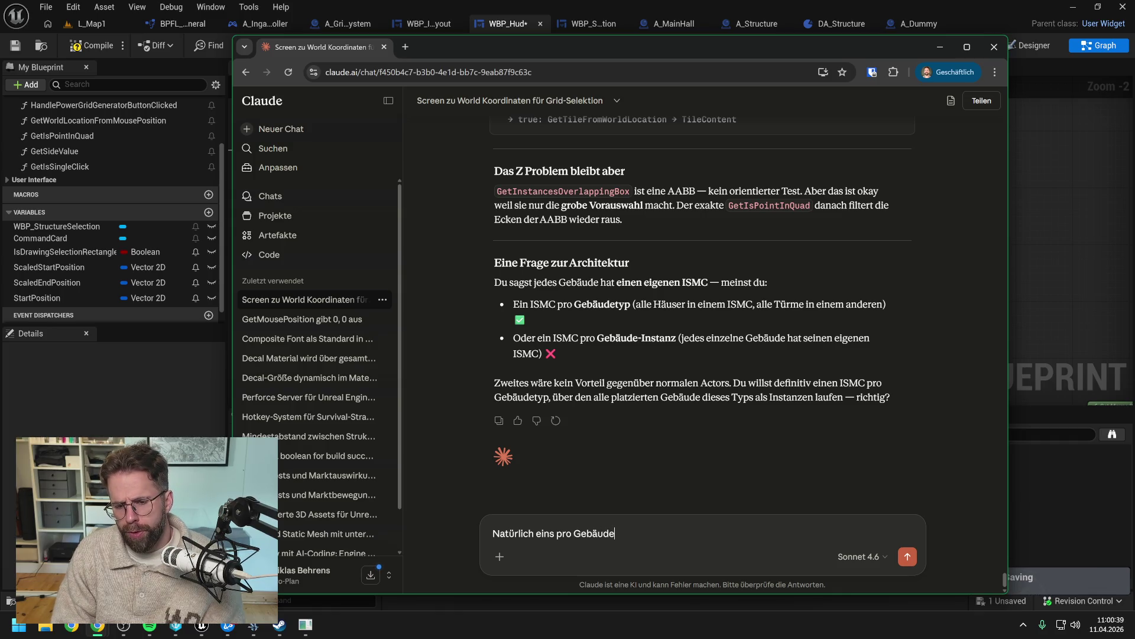
type("typ.")
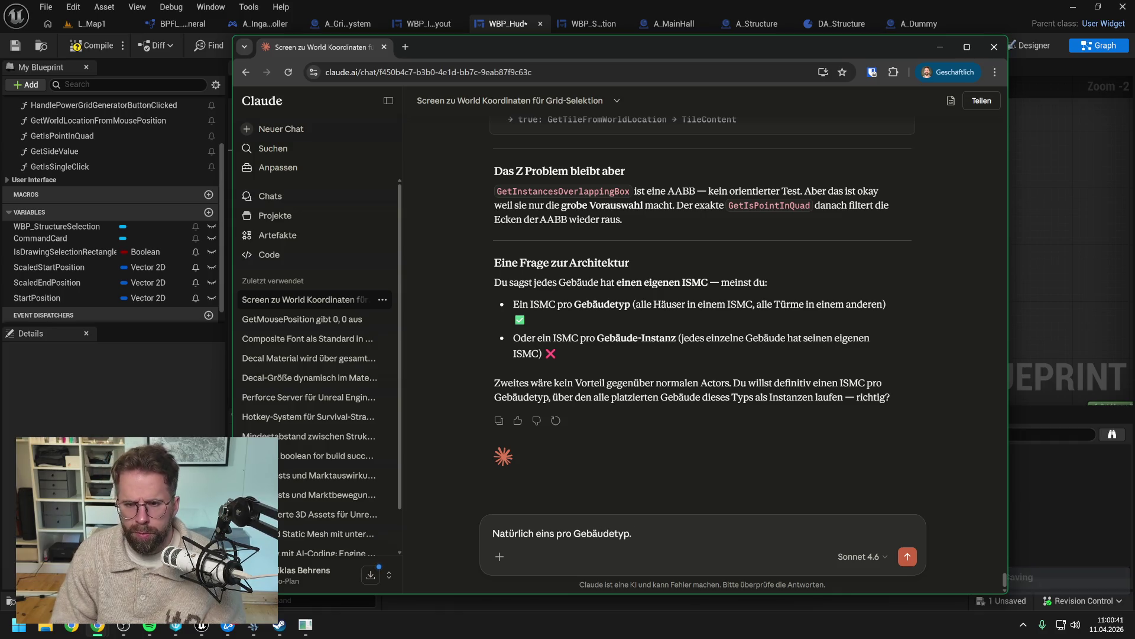
scroll(721, 339, "up", 3)
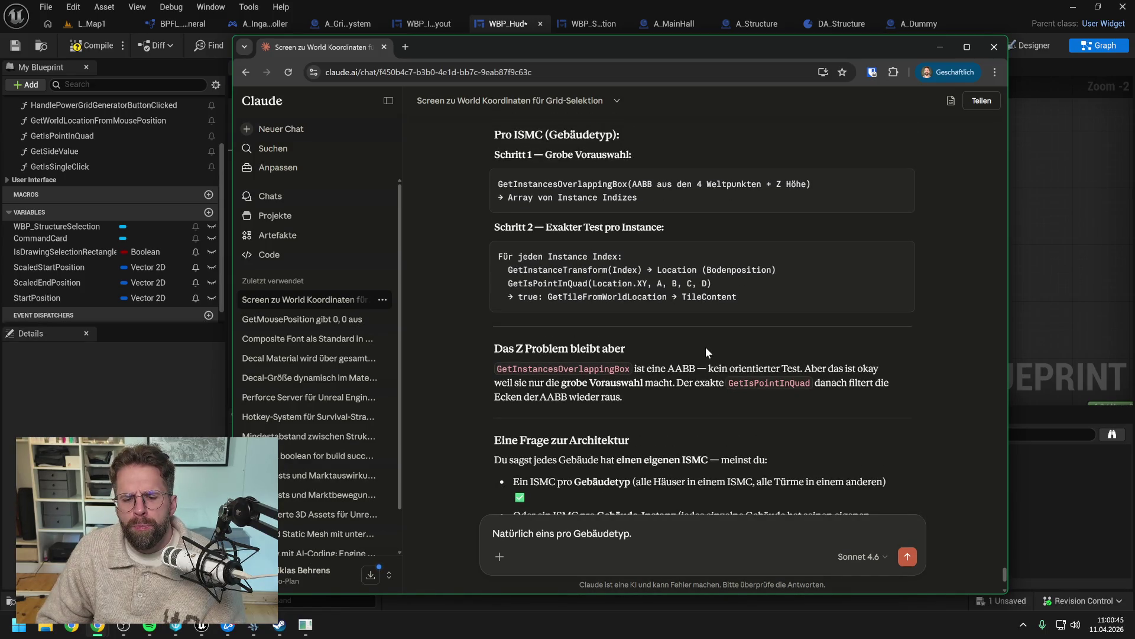
Step: Ask how high the GetInstancesOverlappingBox Z height must be to catch tower tops
key("shift+Return")
key("shift+Return")
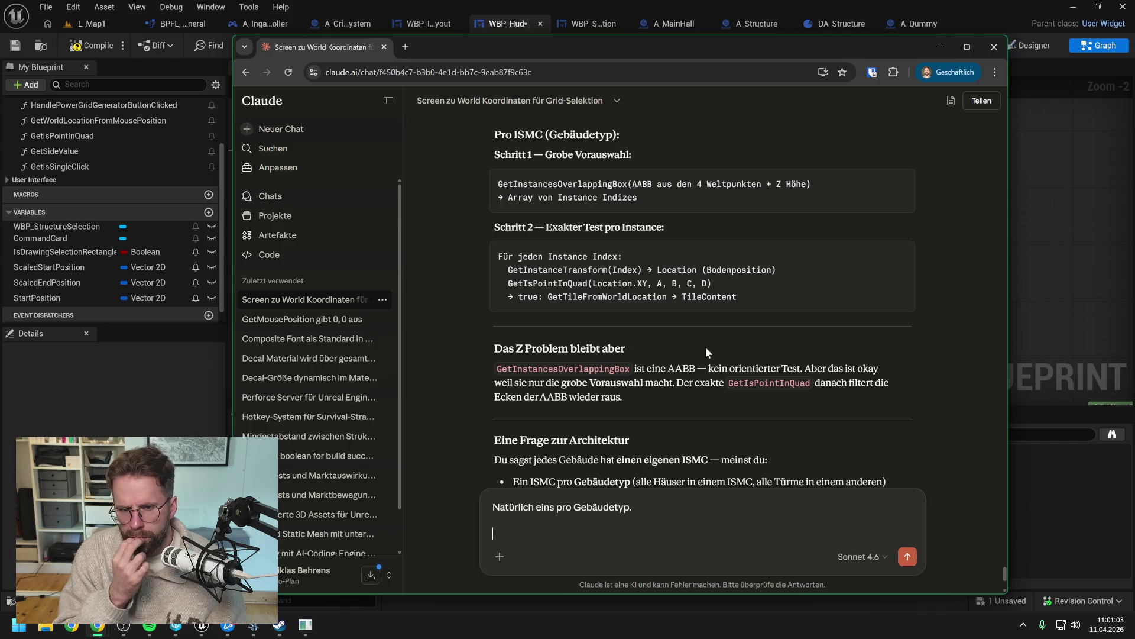
key("shift+Return")
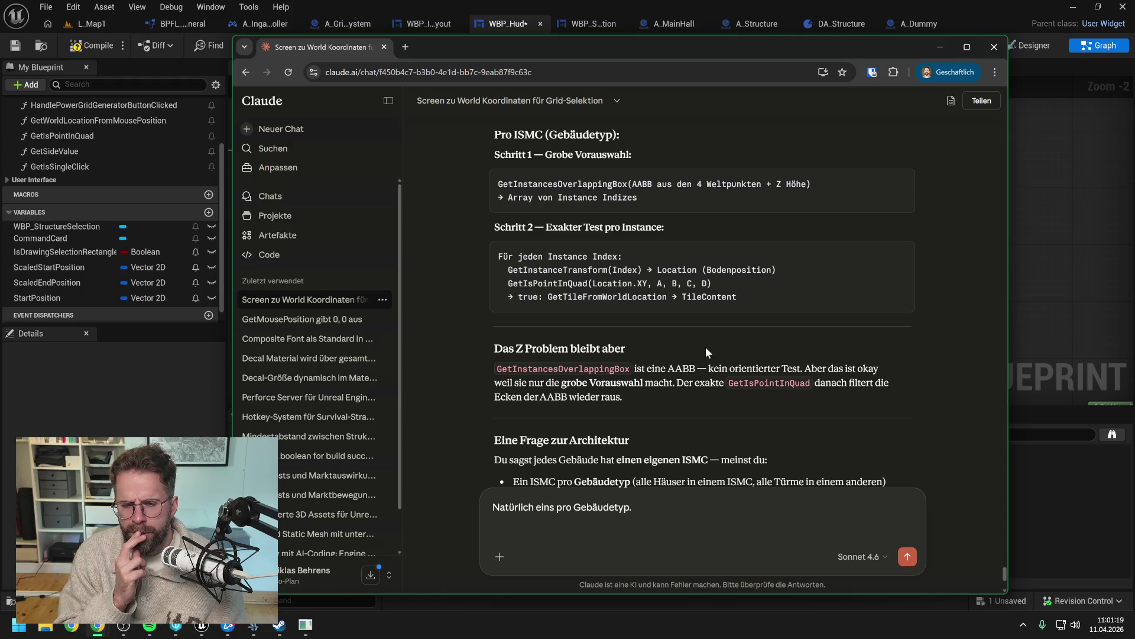
type("Wie h")
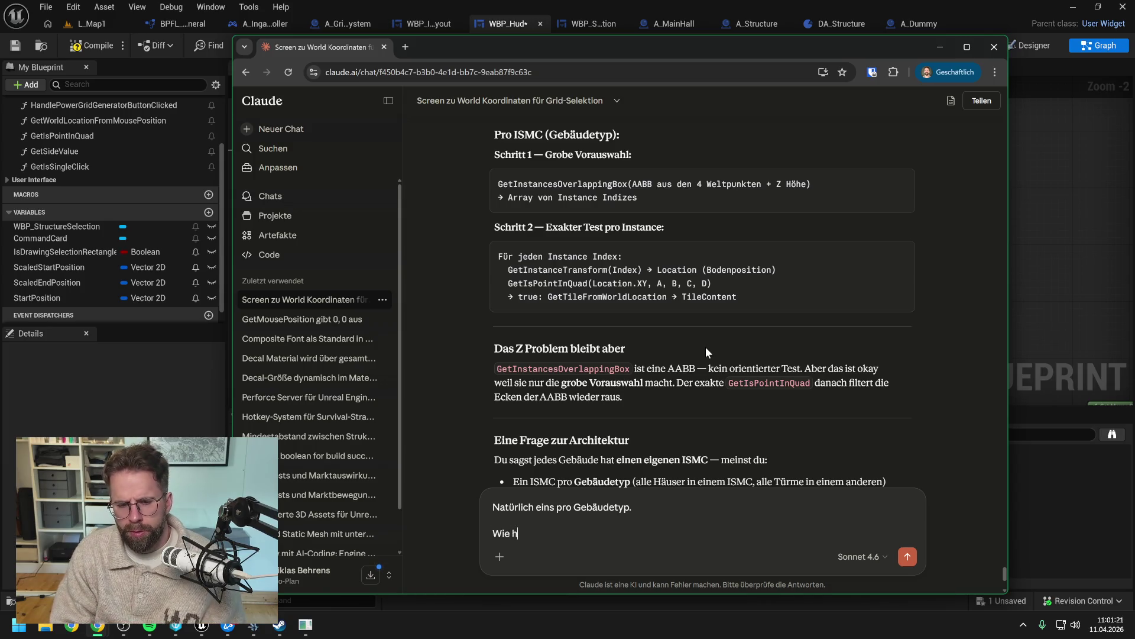
type("och machen wir ")
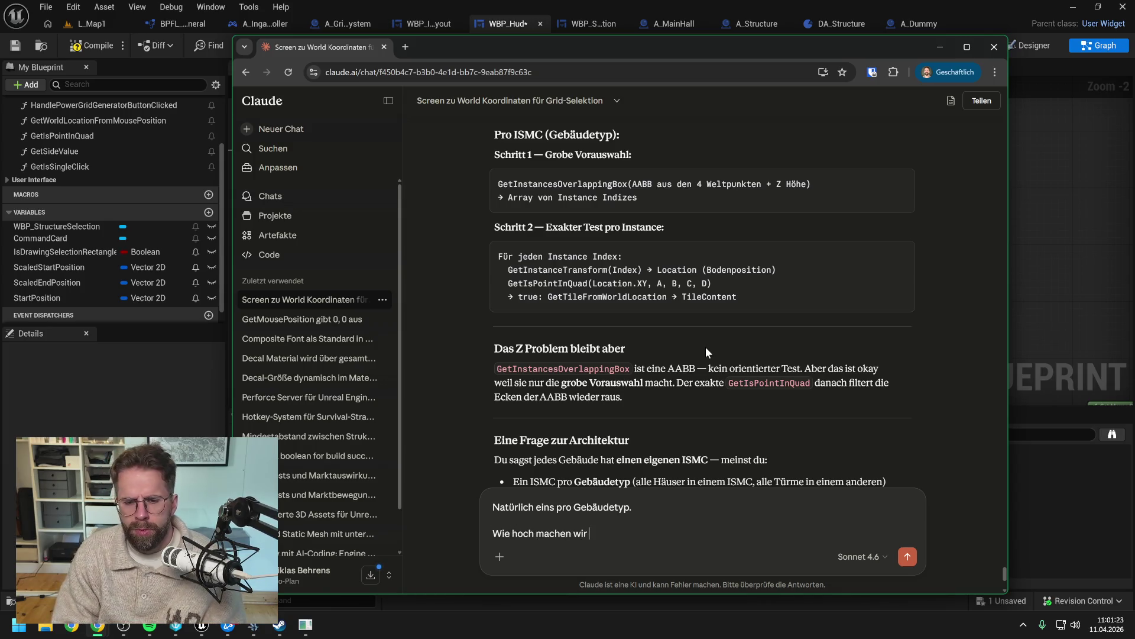
type("denn die")
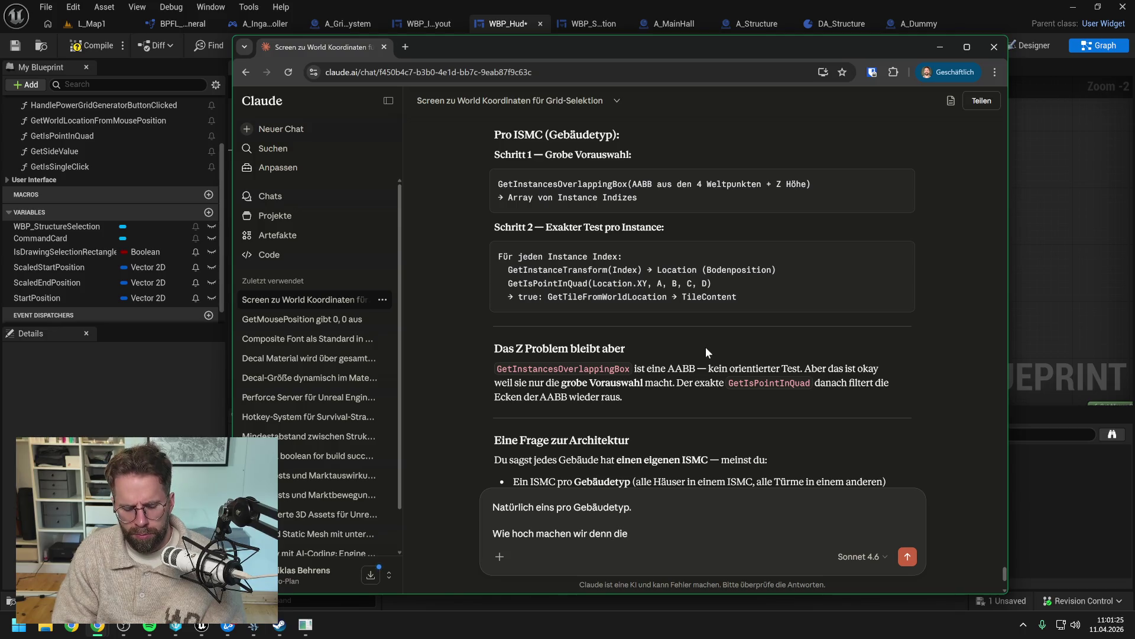
type(" Z Höhe")
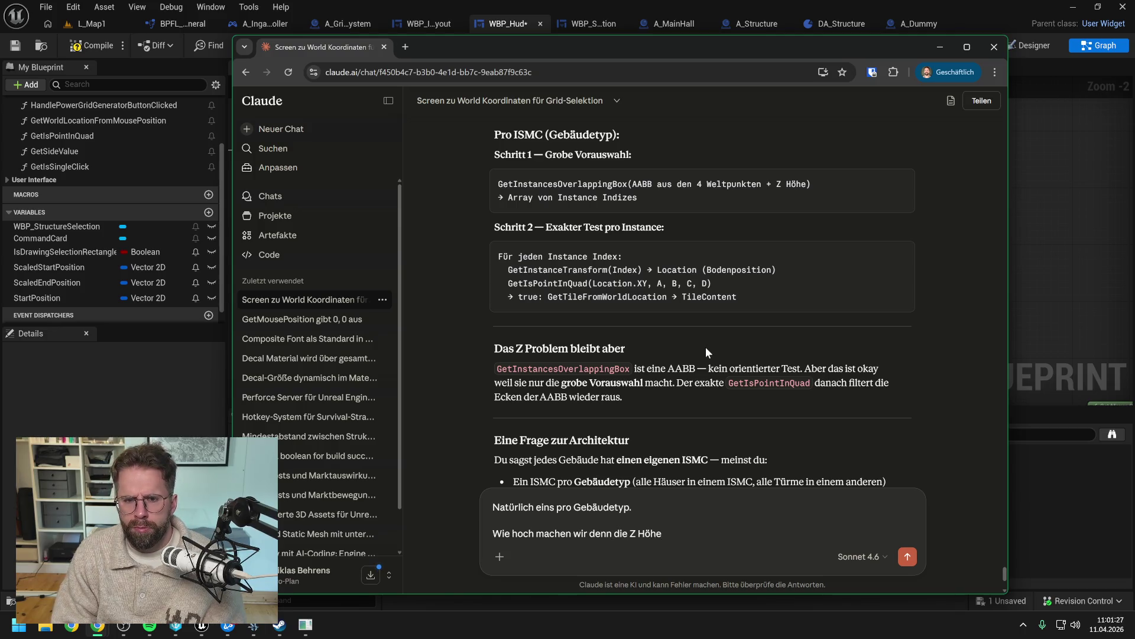
type(" für ")
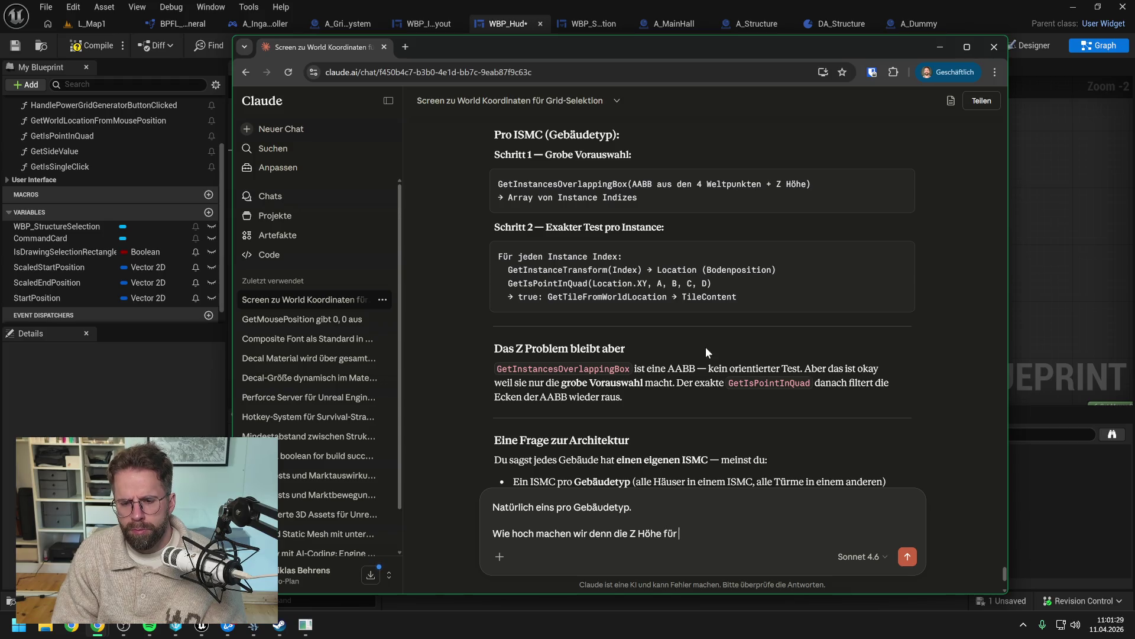
type("GetInstancesO")
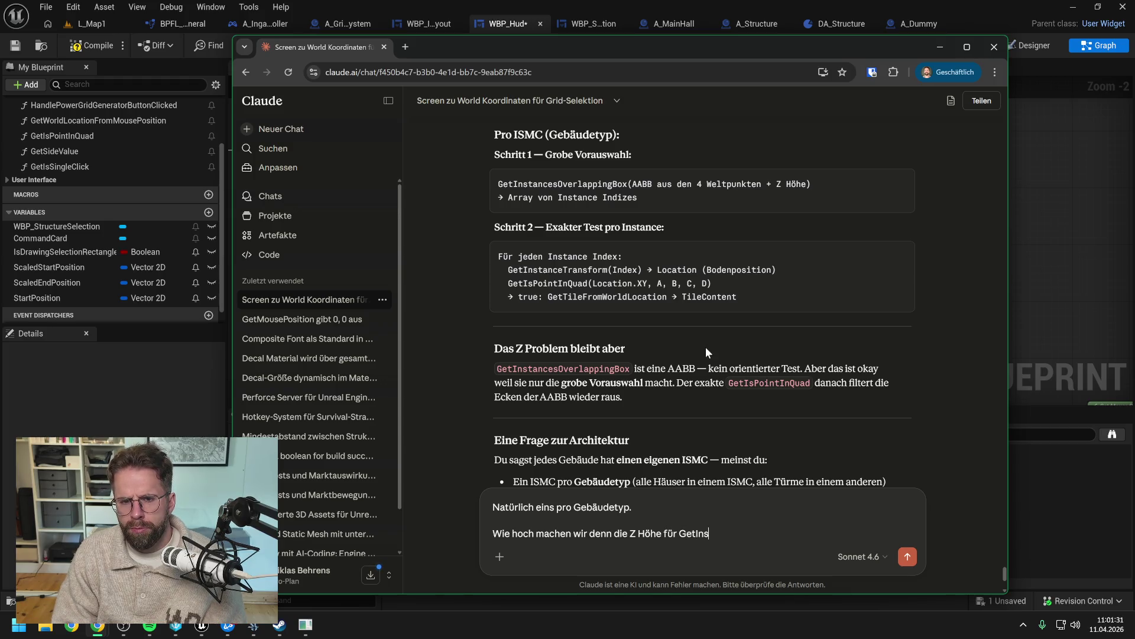
type("verla")
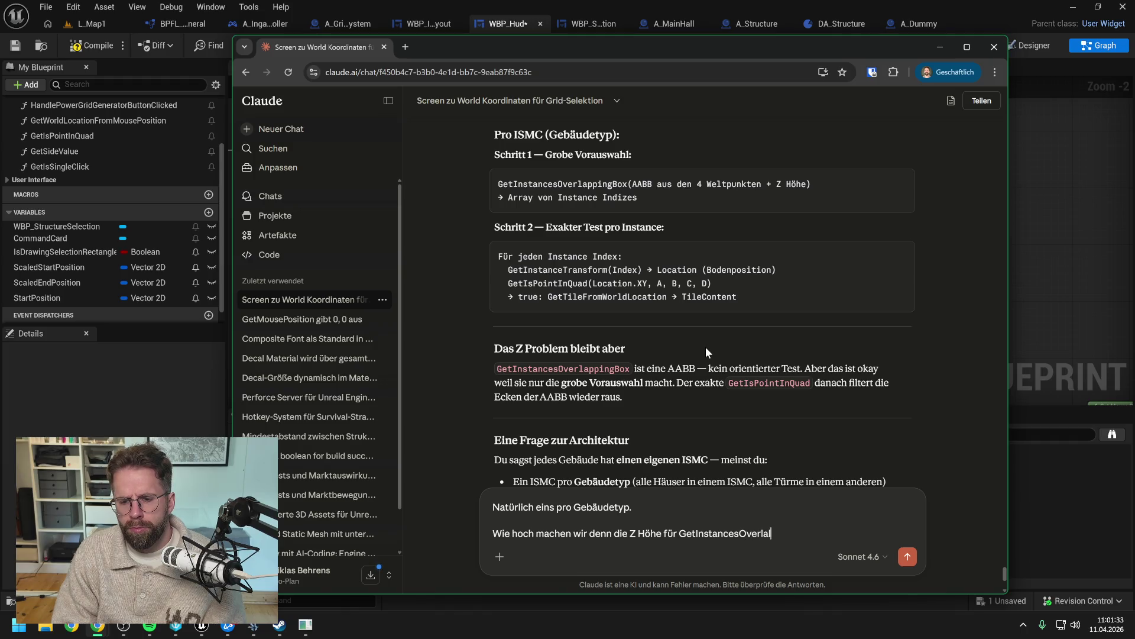
type("pping")
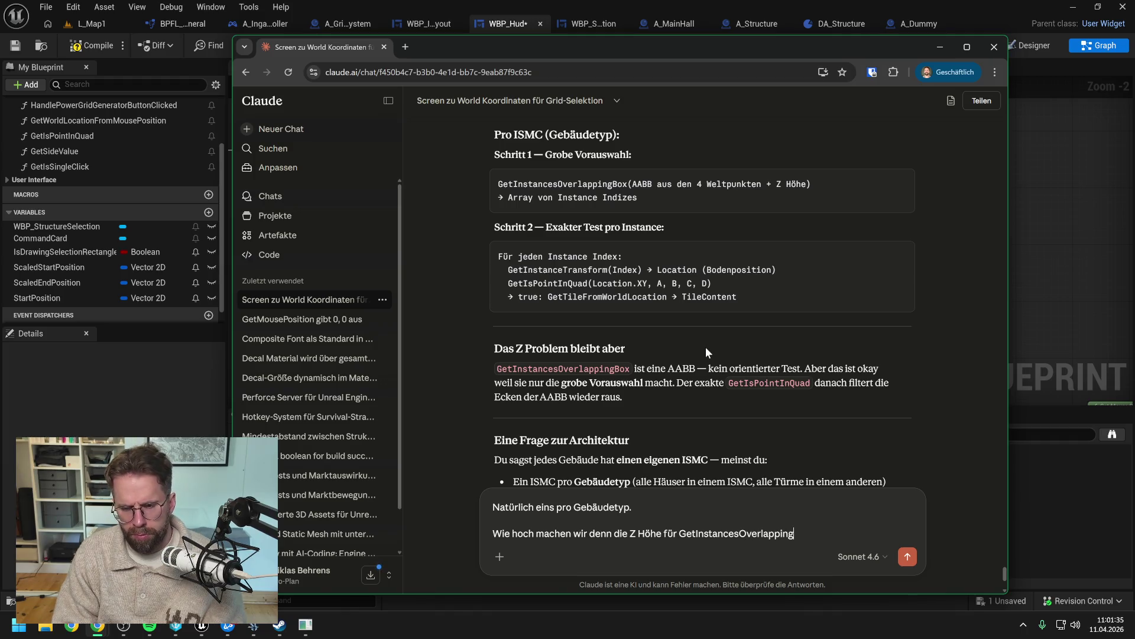
type("Box ")
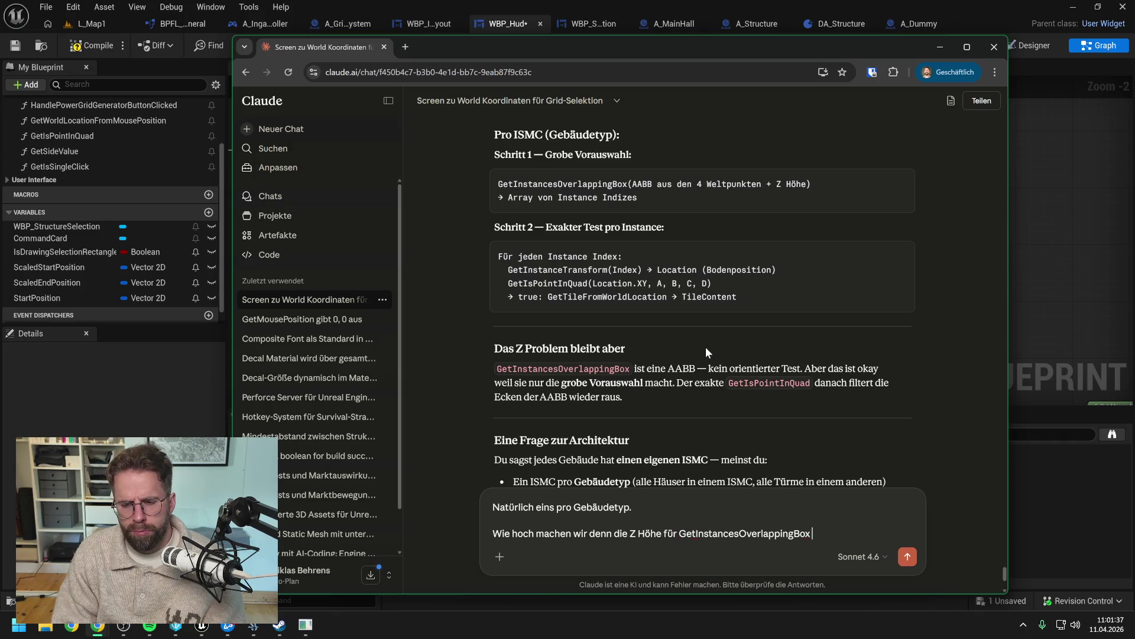
type("damit wie siche")
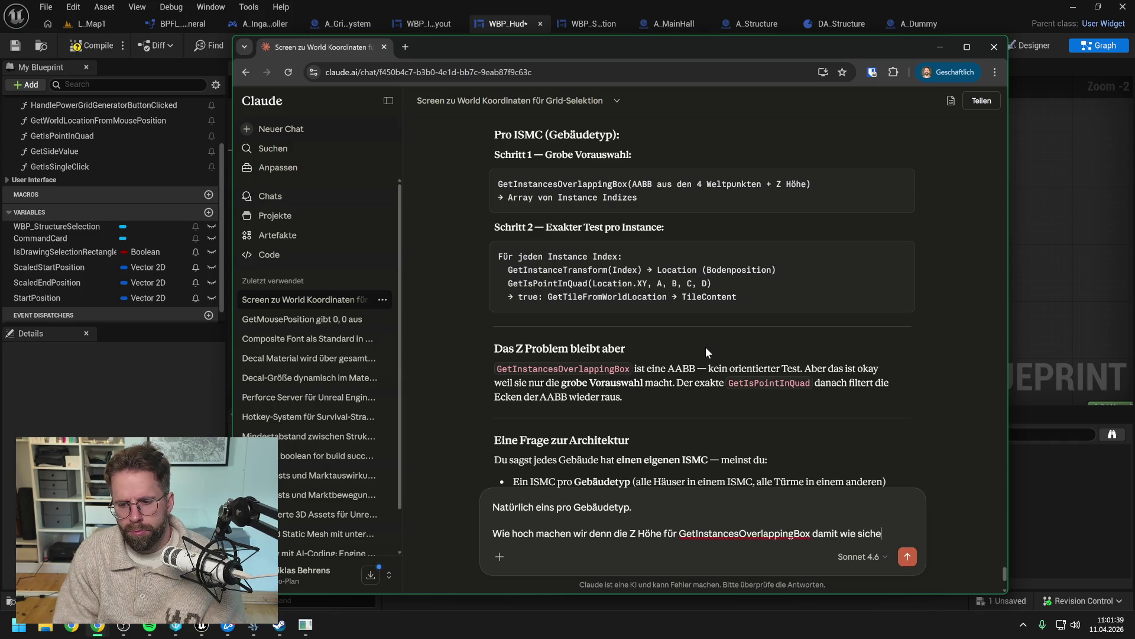
type("r die")
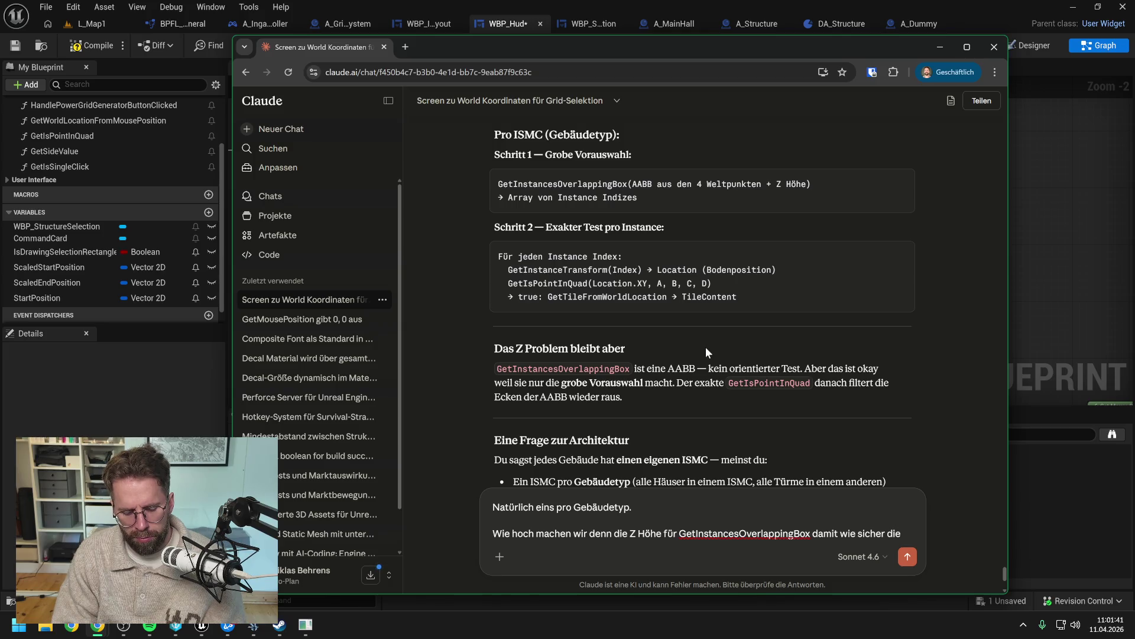
type(" T")
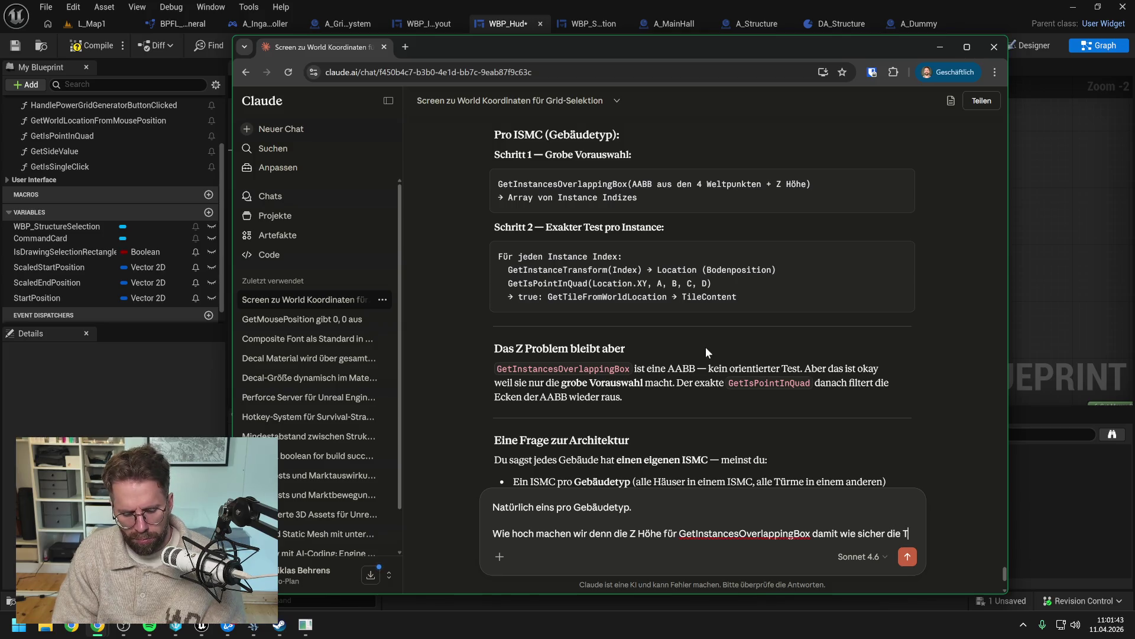
type("urmspitzen")
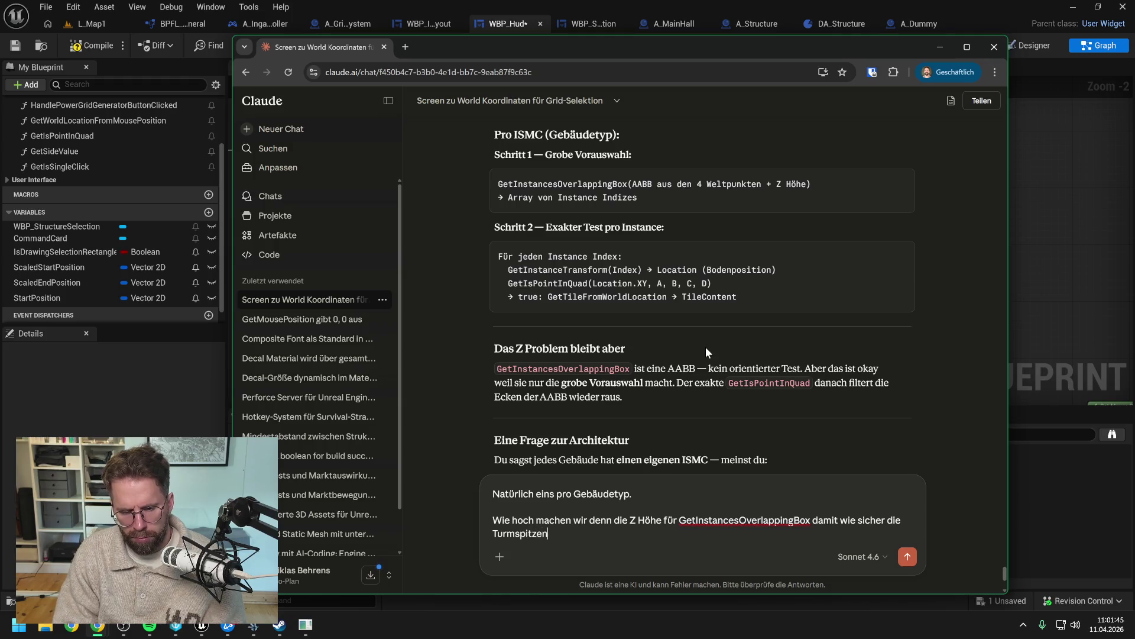
type(" ect. der Ge")
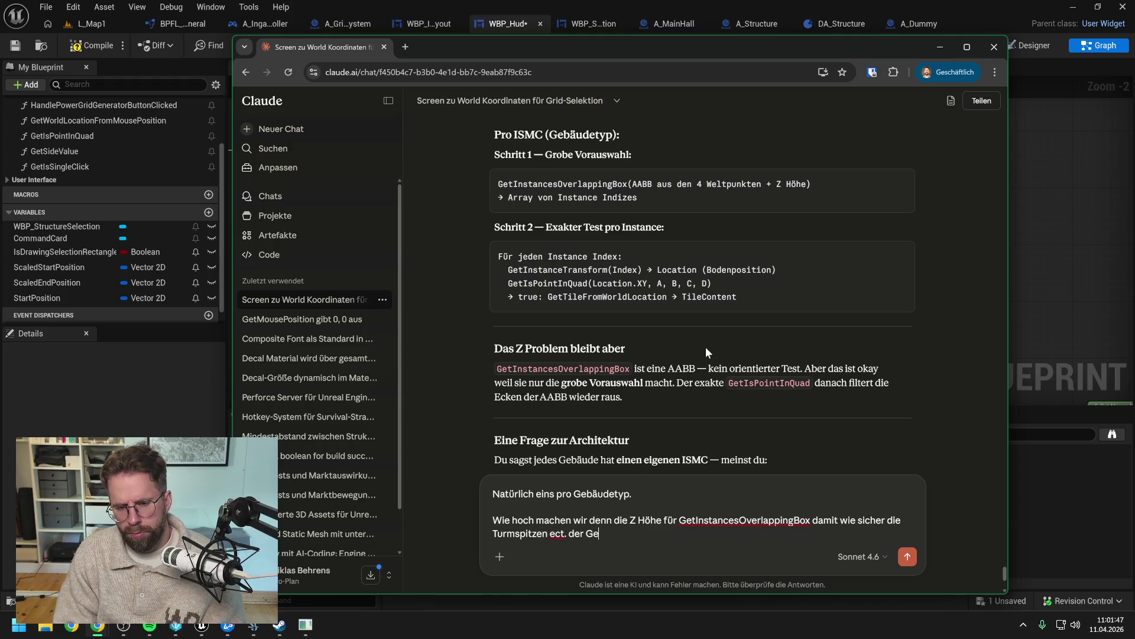
type("bäude treffen")
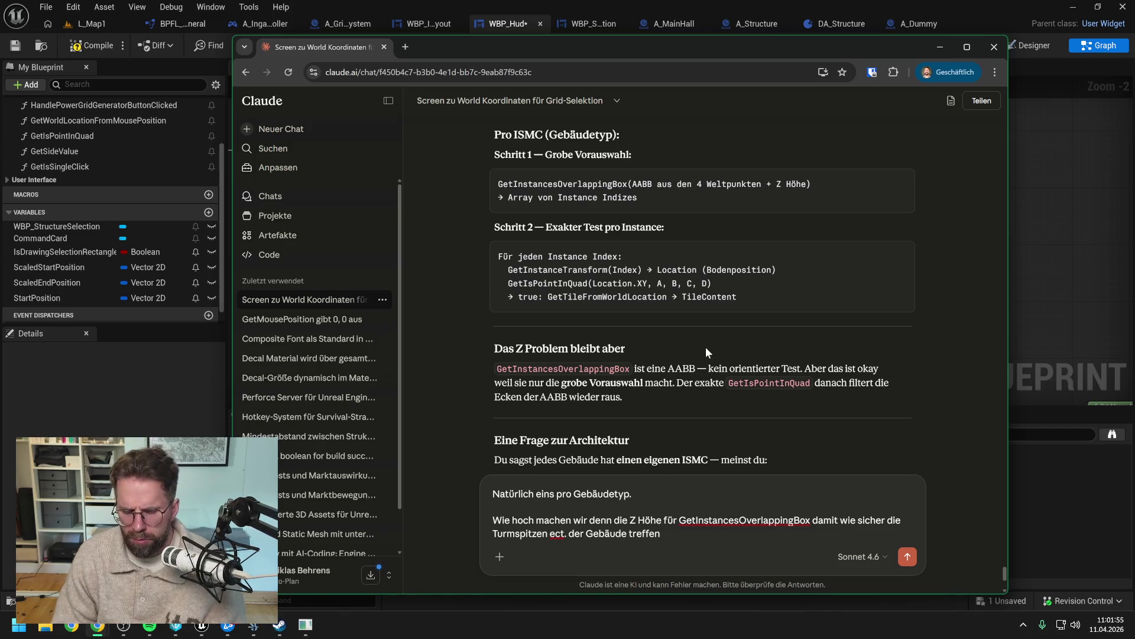
Step: Send the Z-height question, read the -100 to 5000 recommendation, and begin a follow-up
key("Return")
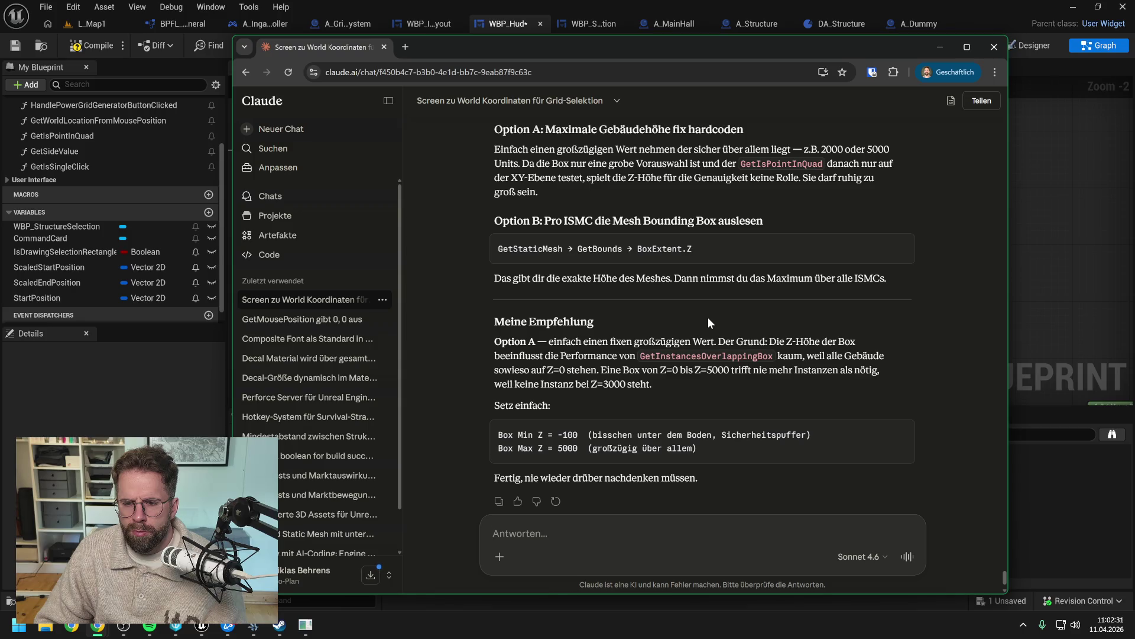
scroll(706, 317, "up", 3)
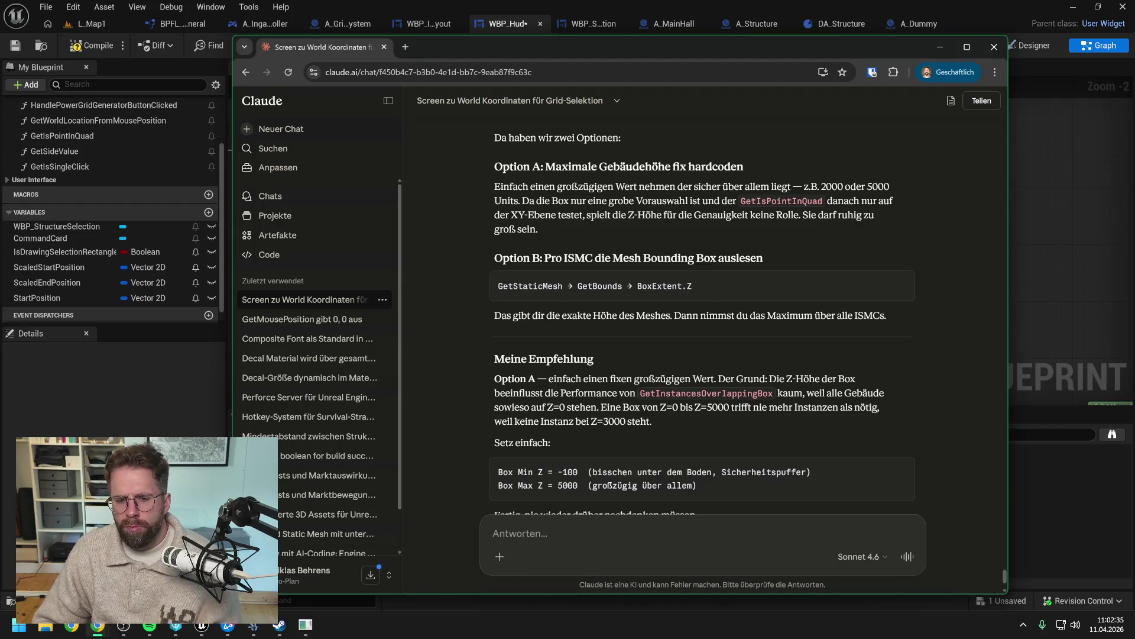
type("Wenn wir ")
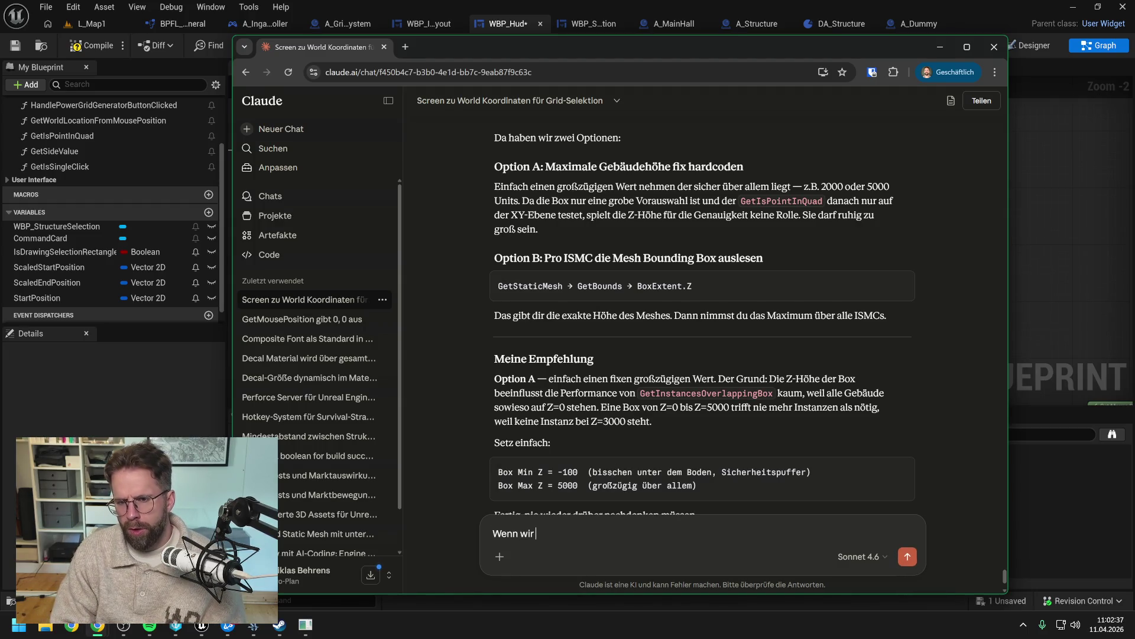
type("nun Get")
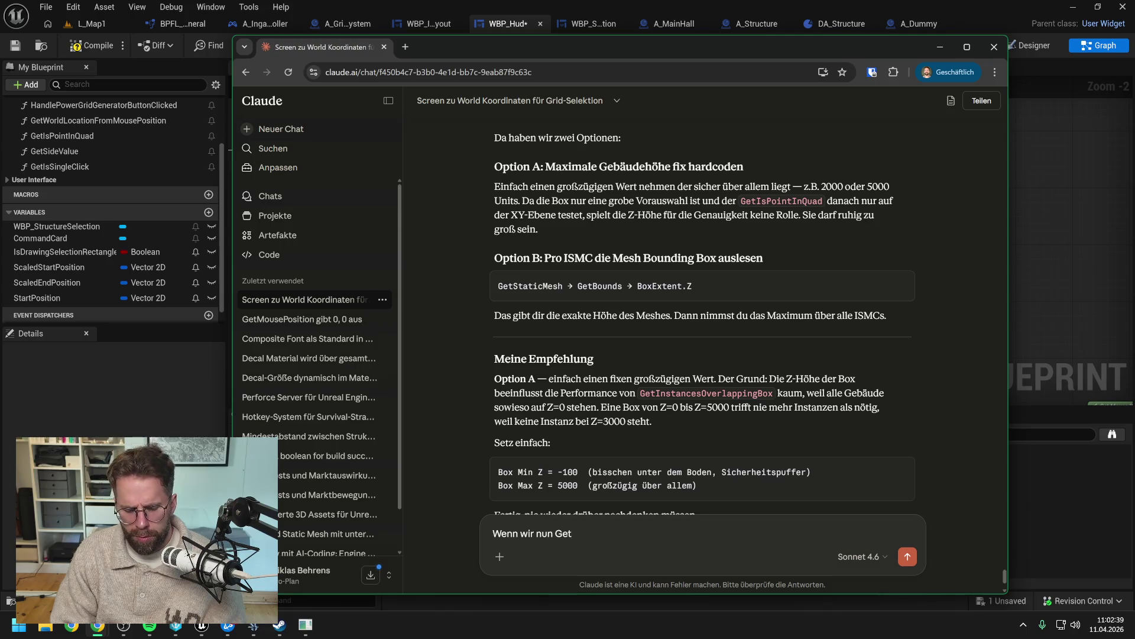
type("IsPointInQuad ")
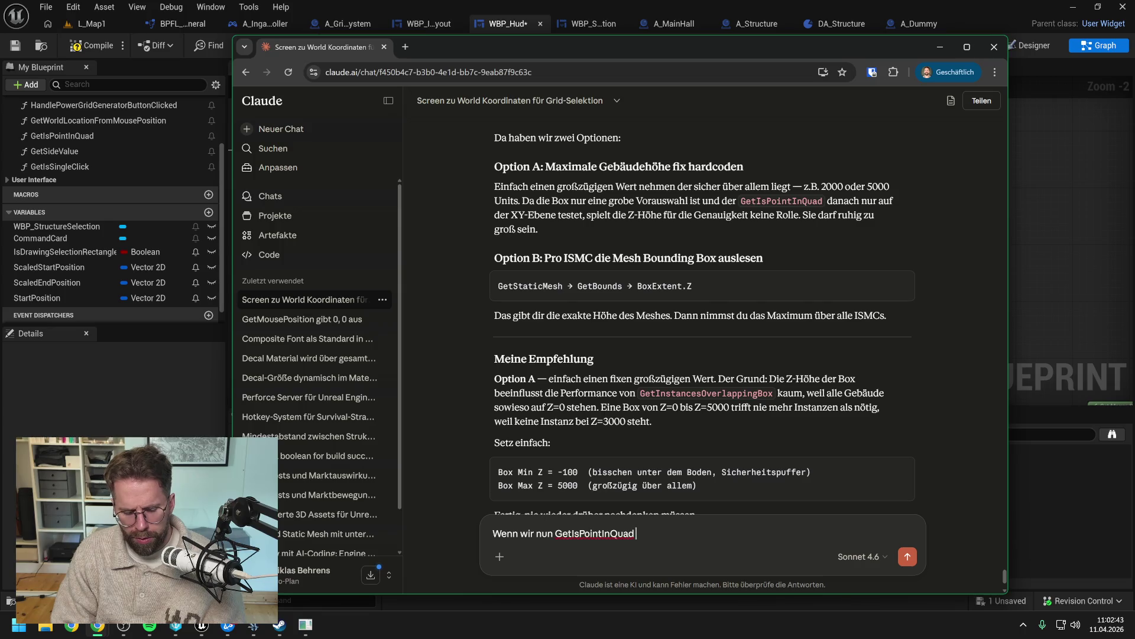
type("wie gehabt au")
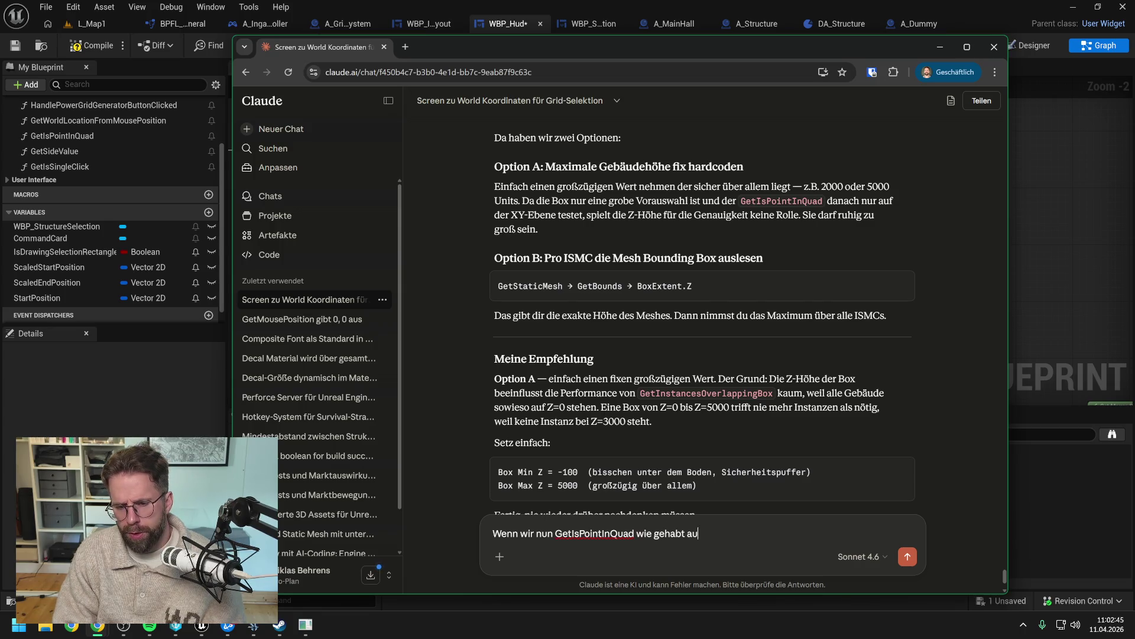
type("f der 2")
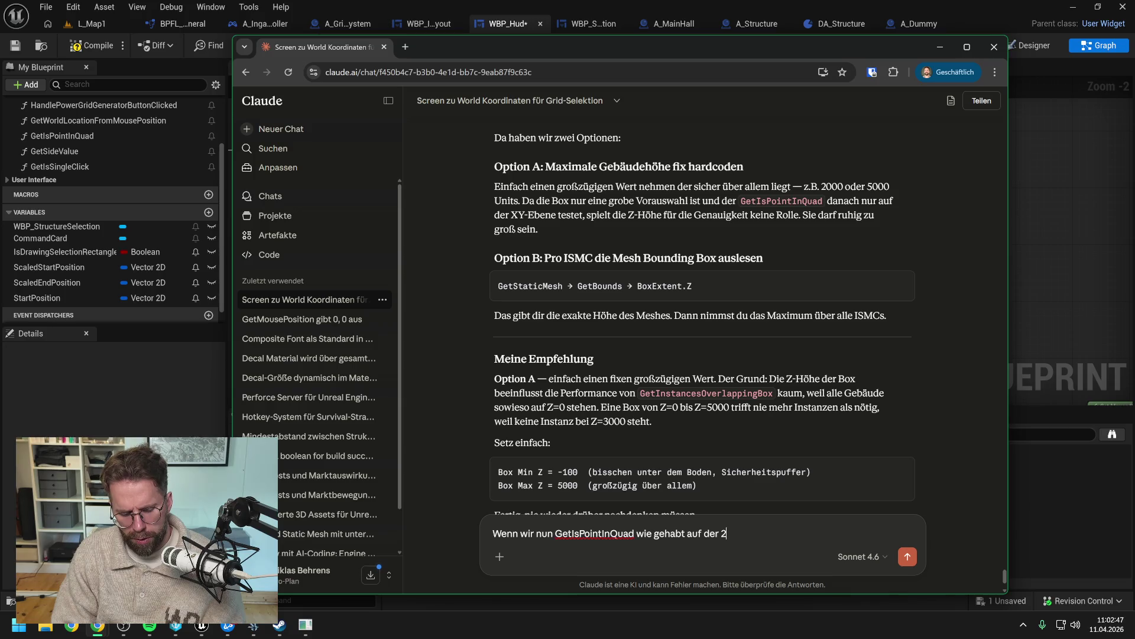
type("D Ebene ")
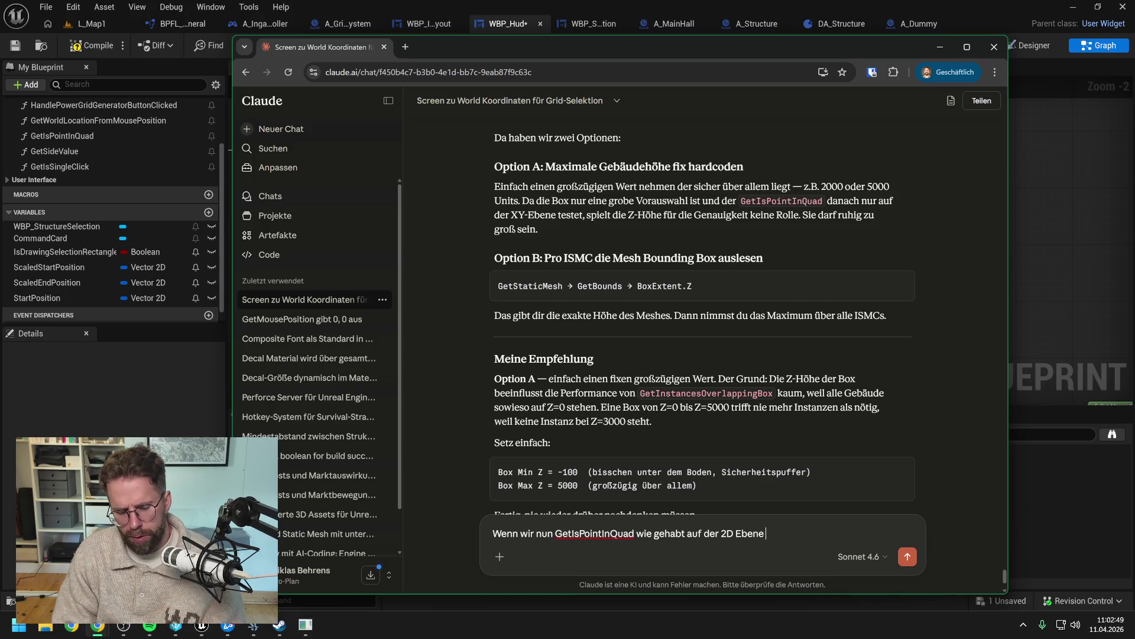
type("weiter verwend")
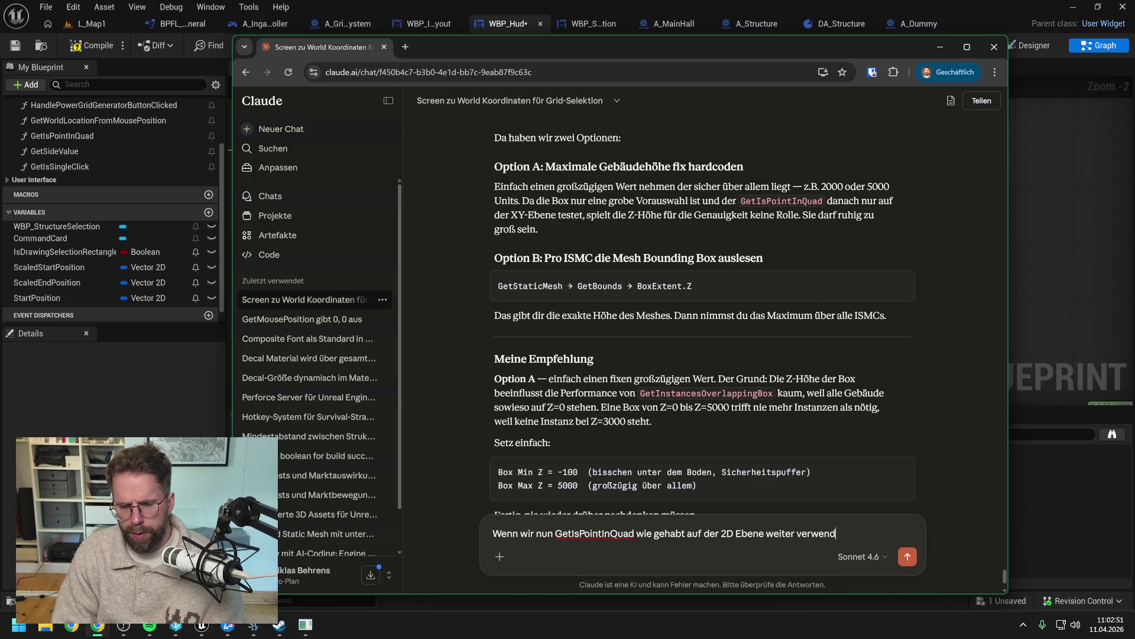
type("en, wird es doch")
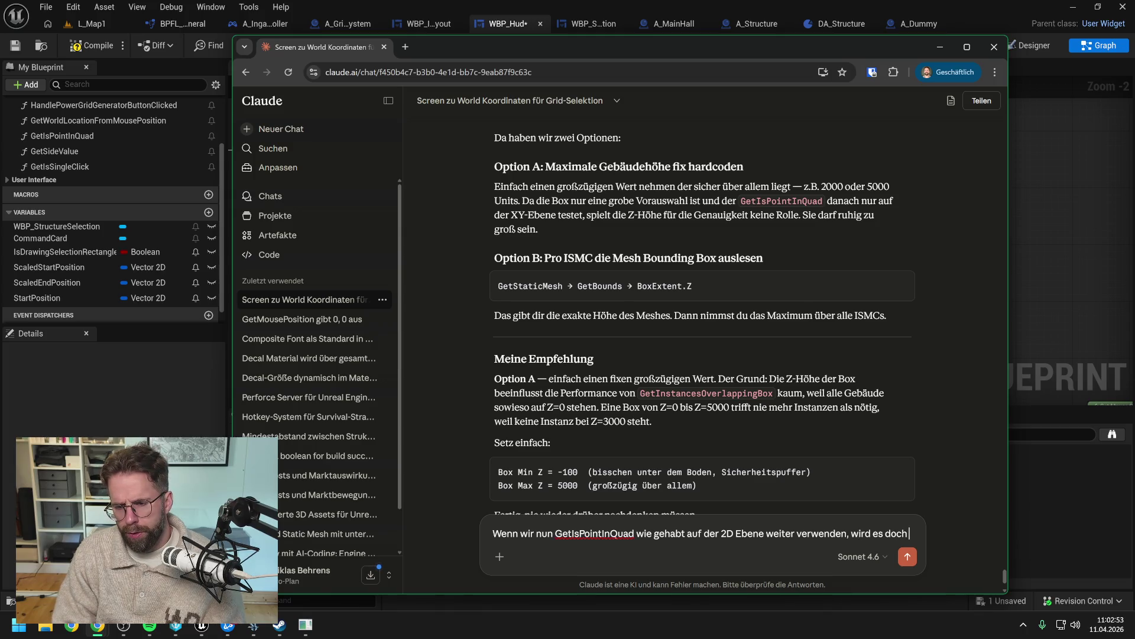
type(" auch wieder ungenau")
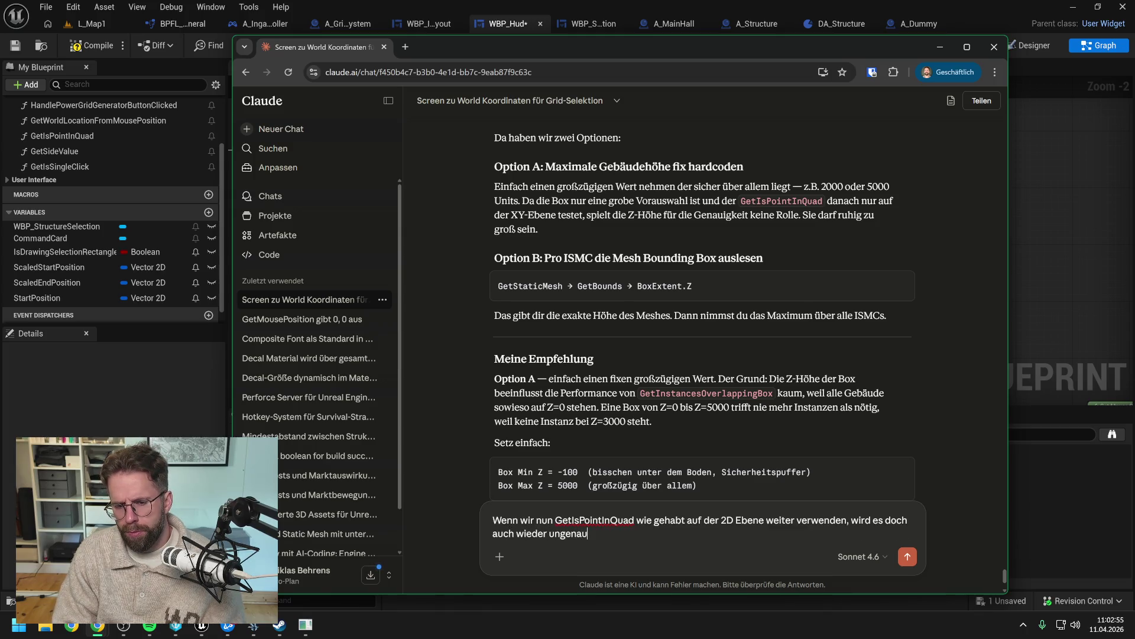
type(". A")
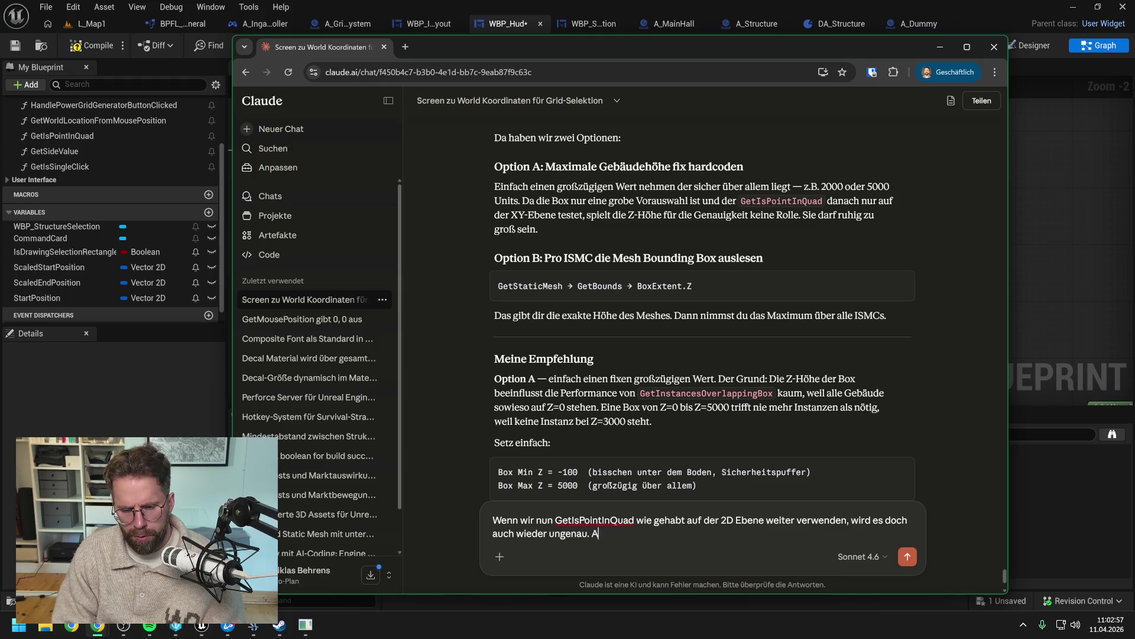
type("lso eigentlich das s")
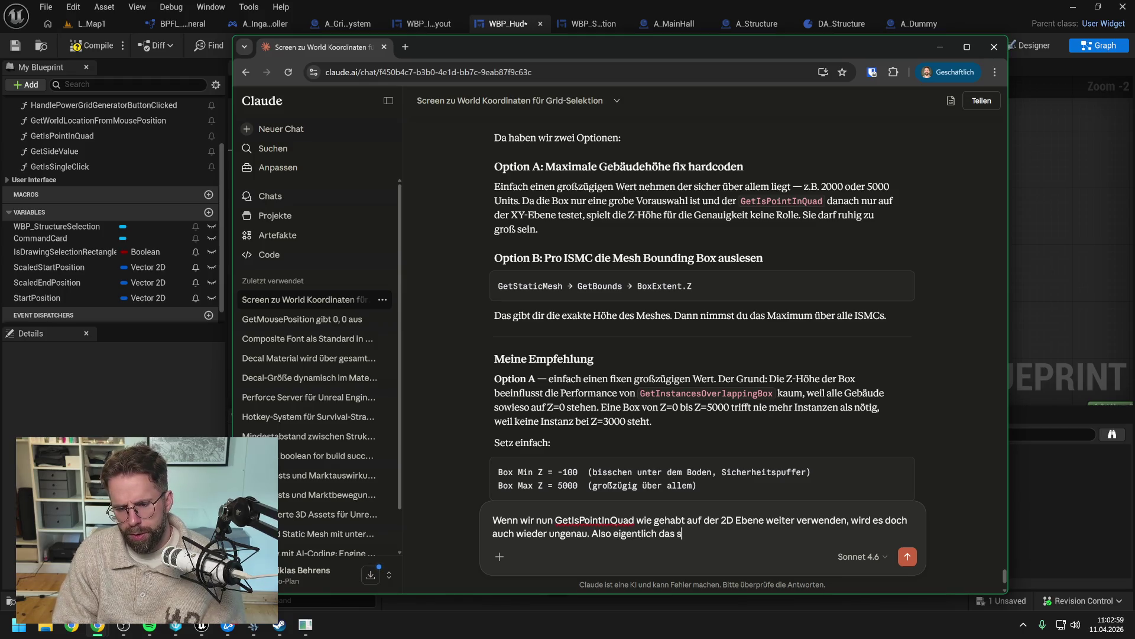
type("elbe Ergebnis")
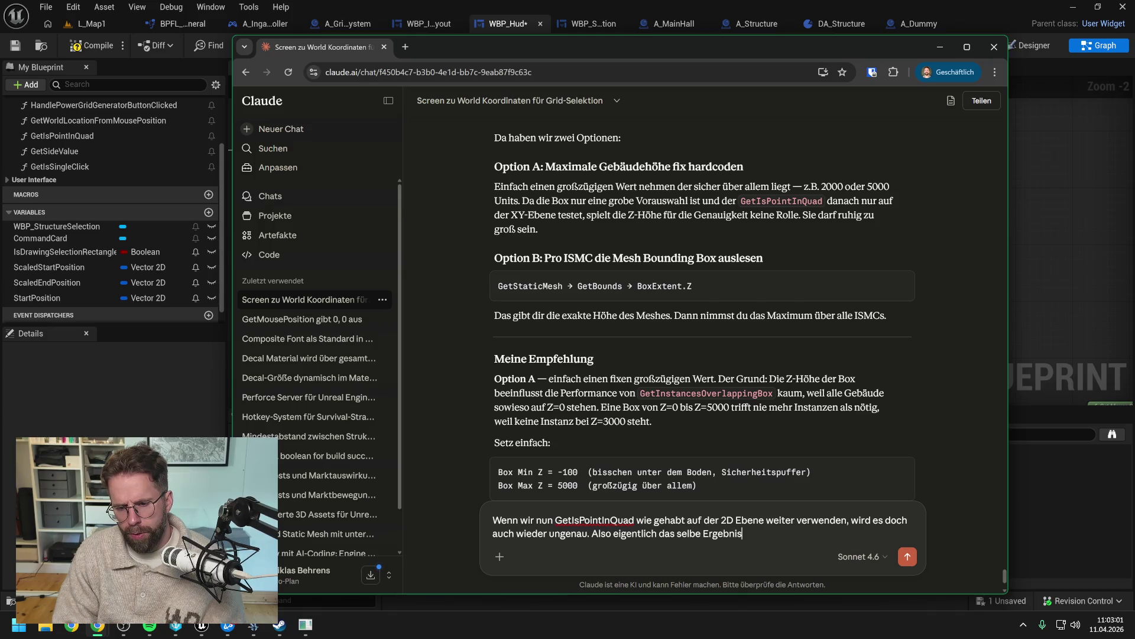
type(" wie vorher?")
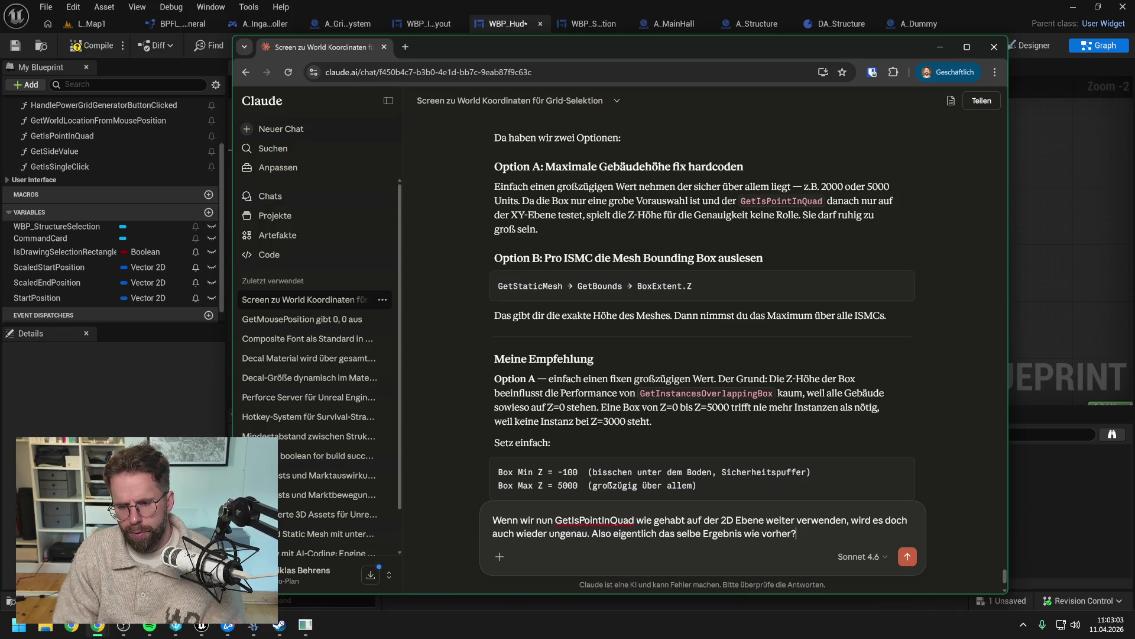
type(" Wir wol")
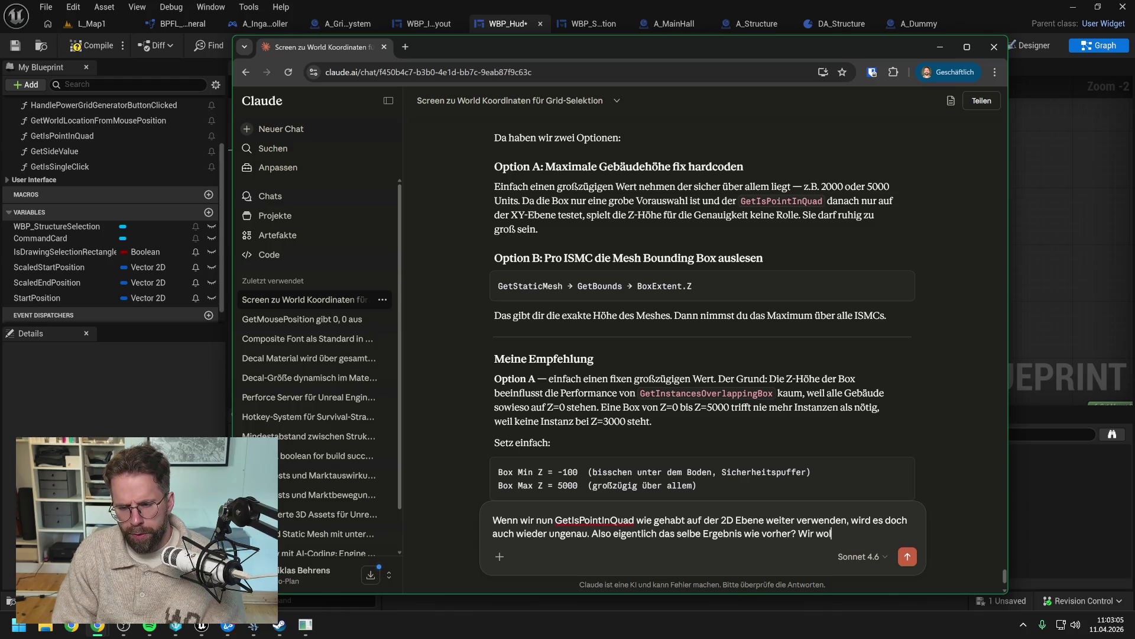
type("len ja im Endef")
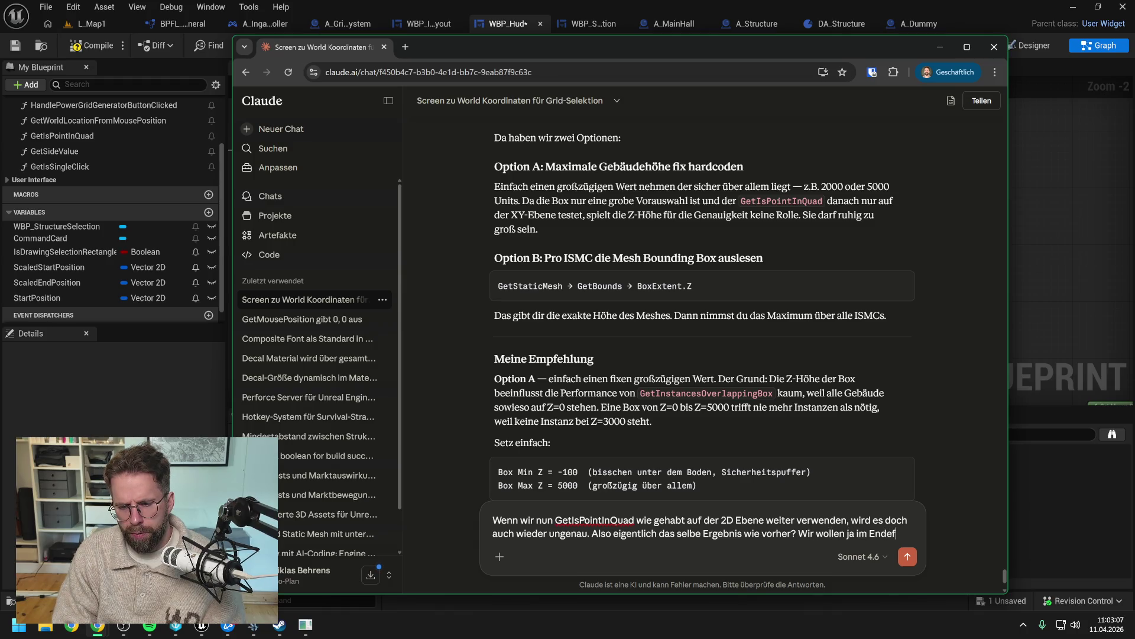
type("fekt ein Ve")
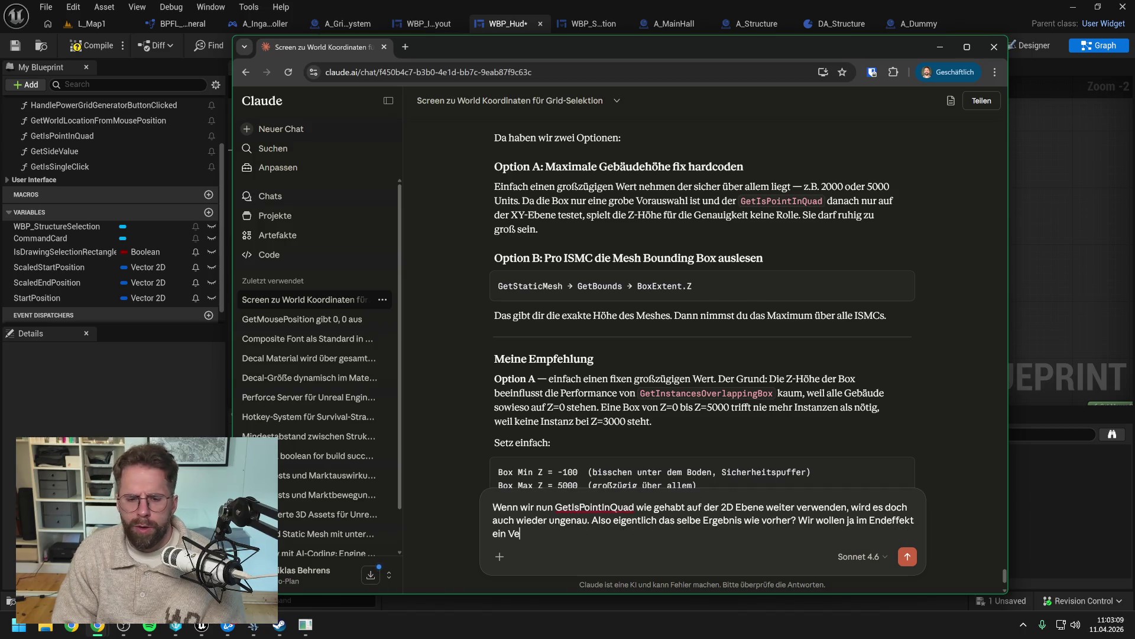
type("rhalten wir")
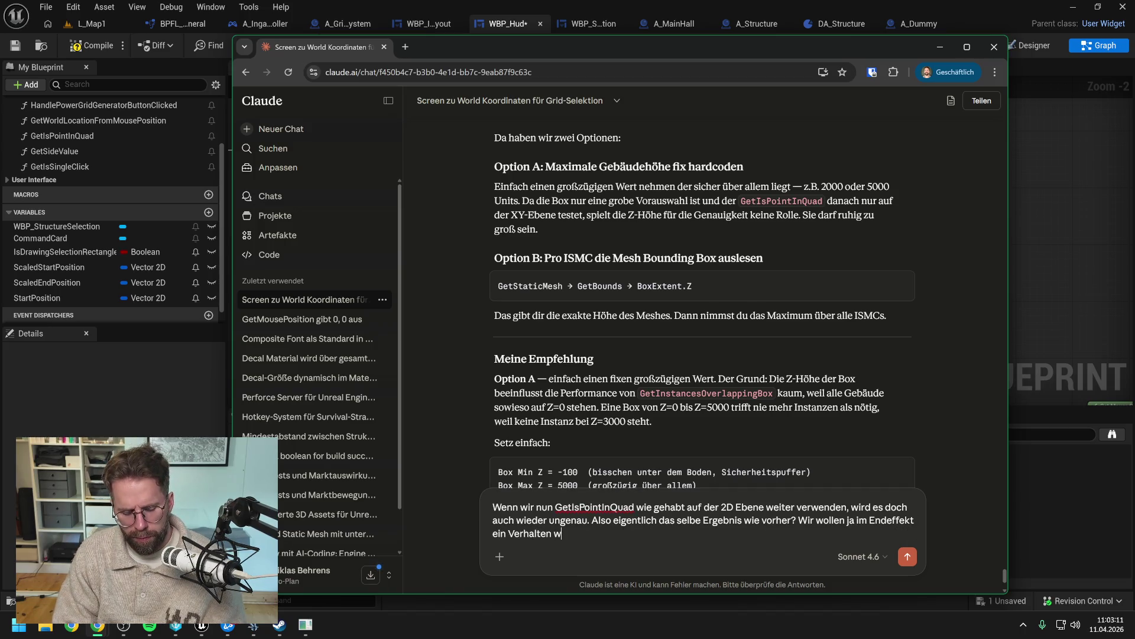
Step: Send the question whether GetIsPointInQuad can match actor line-trace precision without actors
key("BackSpace")
key("BackSpace")
type("e ge")
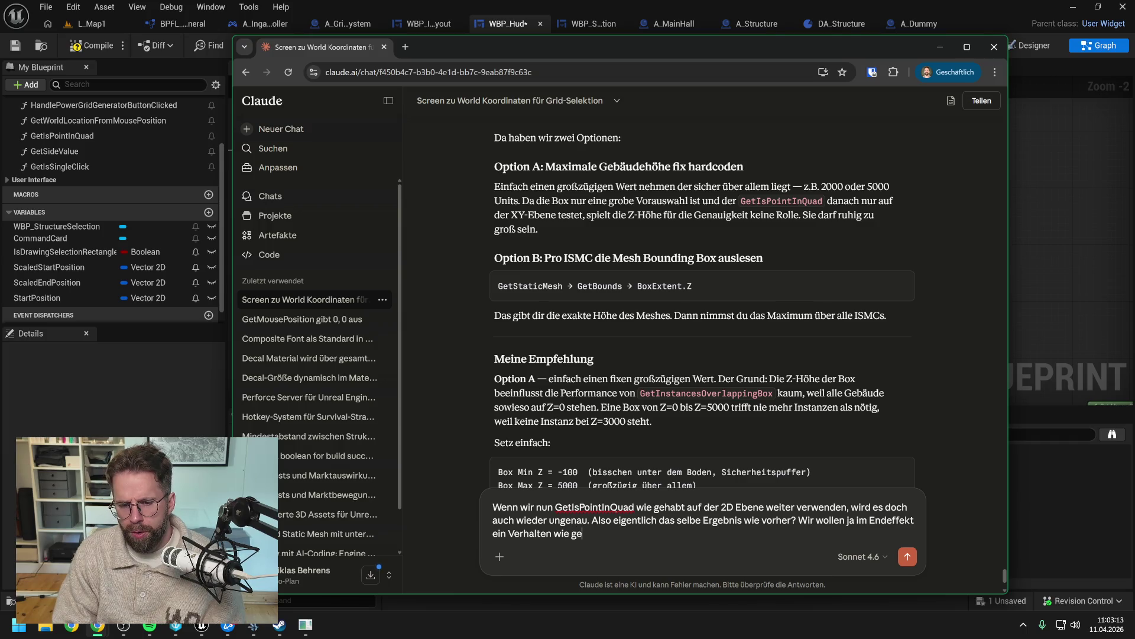
type("naue Line Tr")
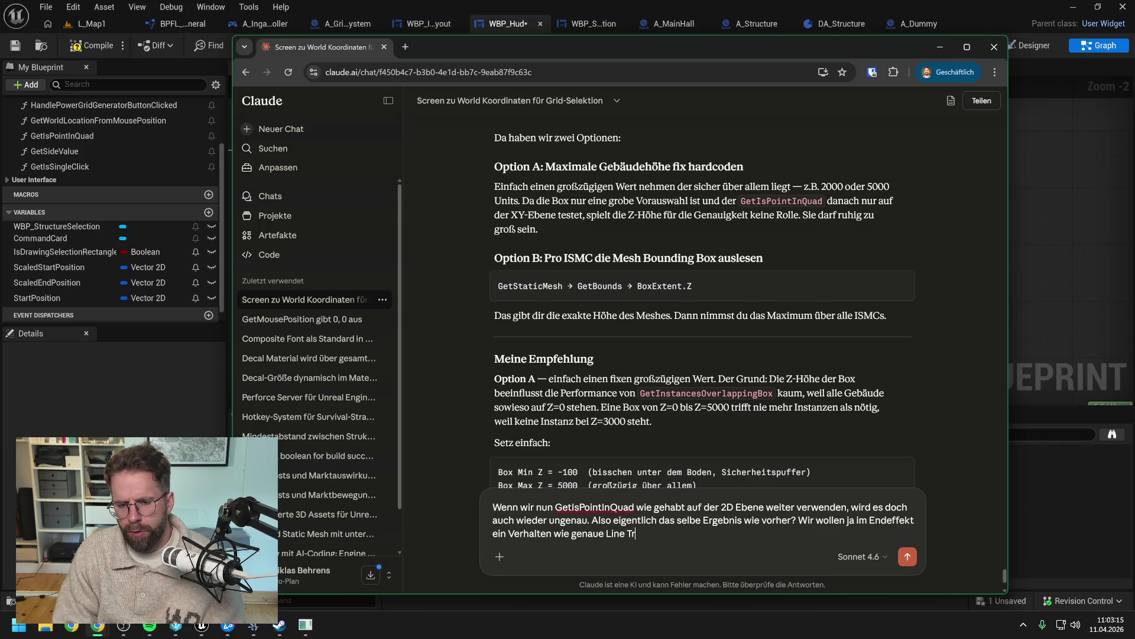
type("aces auf Actor,")
type(" ohne Ac")
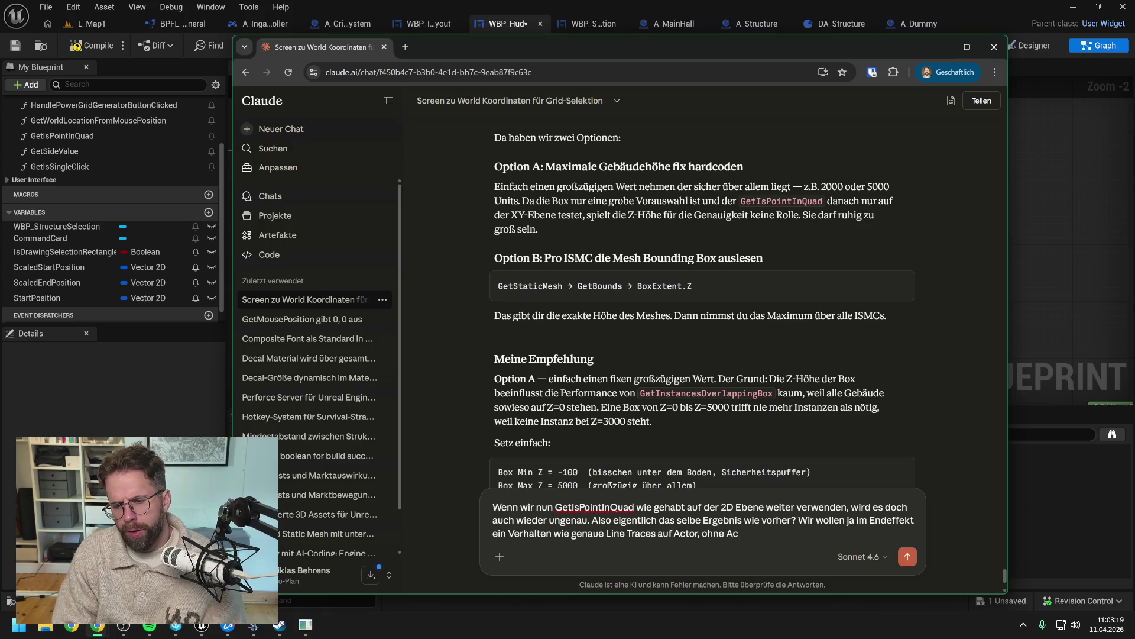
type("tor zu verwenden")
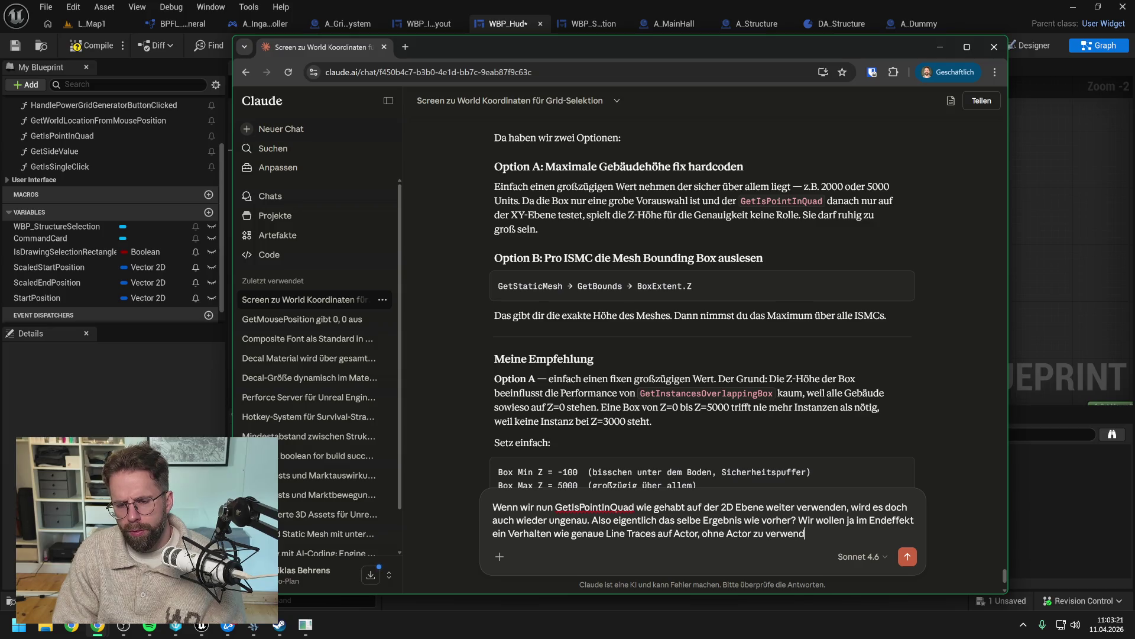
key("Return")
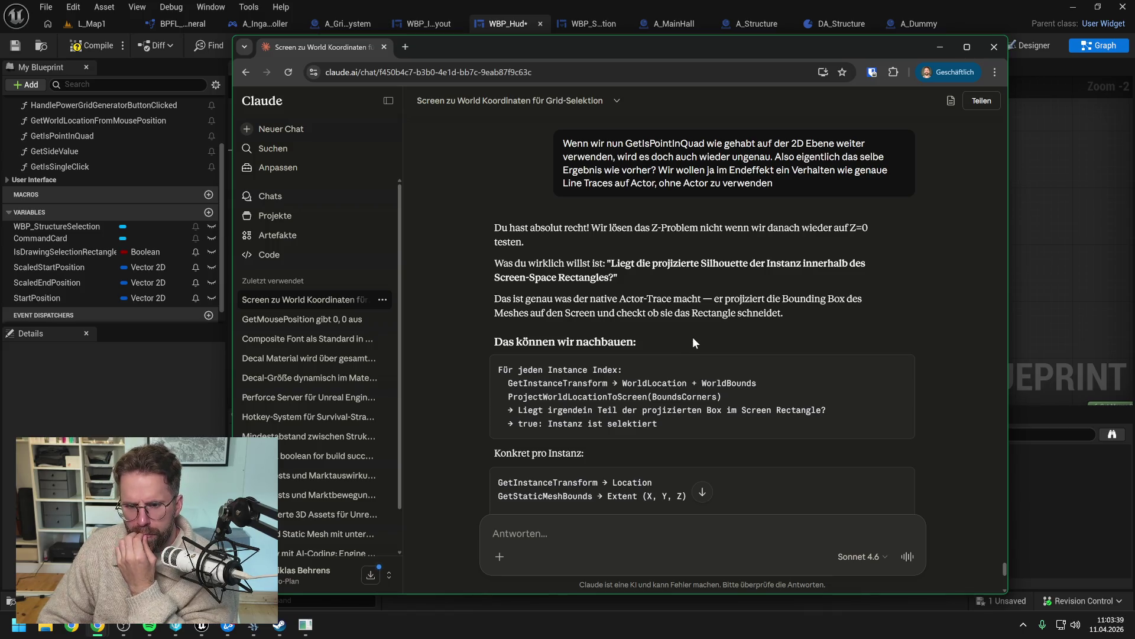
Step: Scroll through Claude's reply proposing to project each instance's bounding box into screen space
scroll(693, 335, "down", 1)
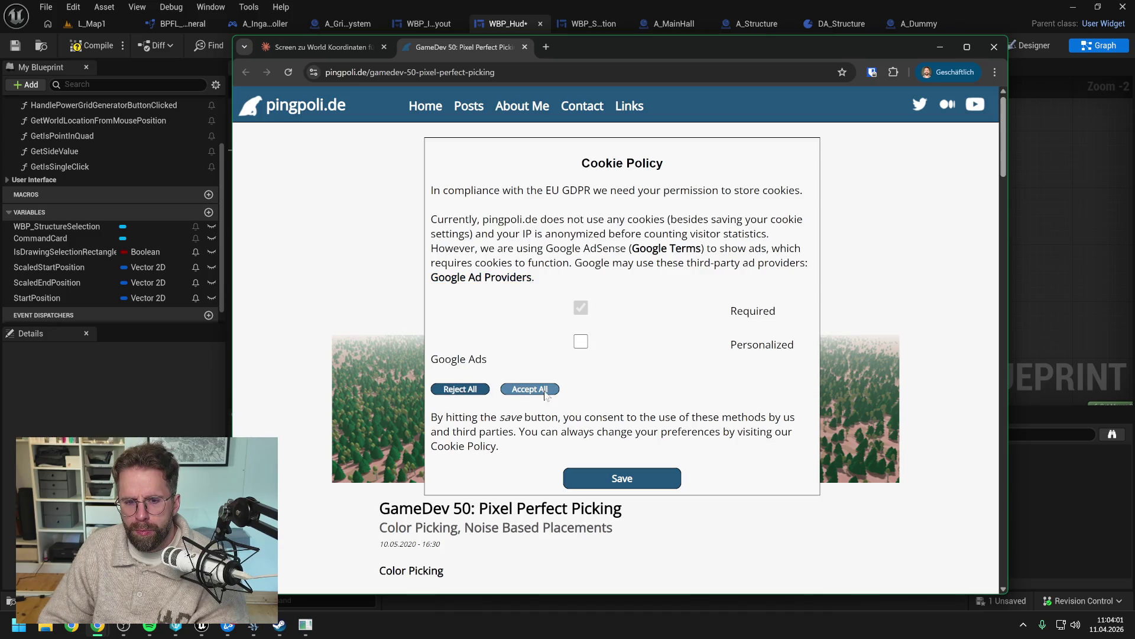
Step: Accept the cookie notice and read down through the article's Color Picking section
left_click(624, 474)
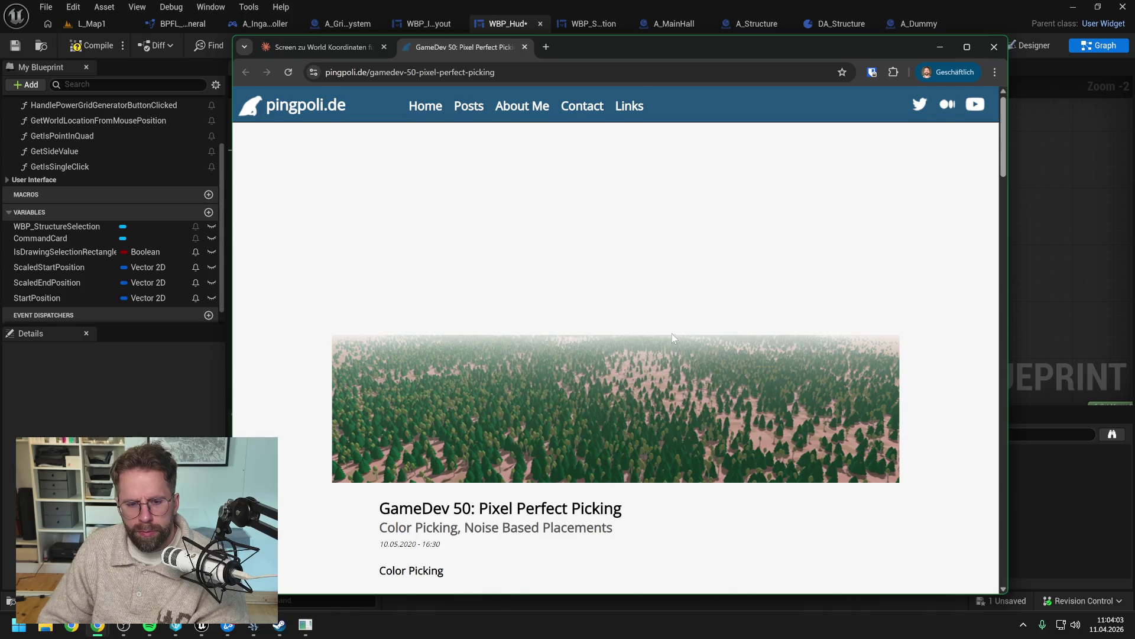
scroll(664, 339, "down", 3)
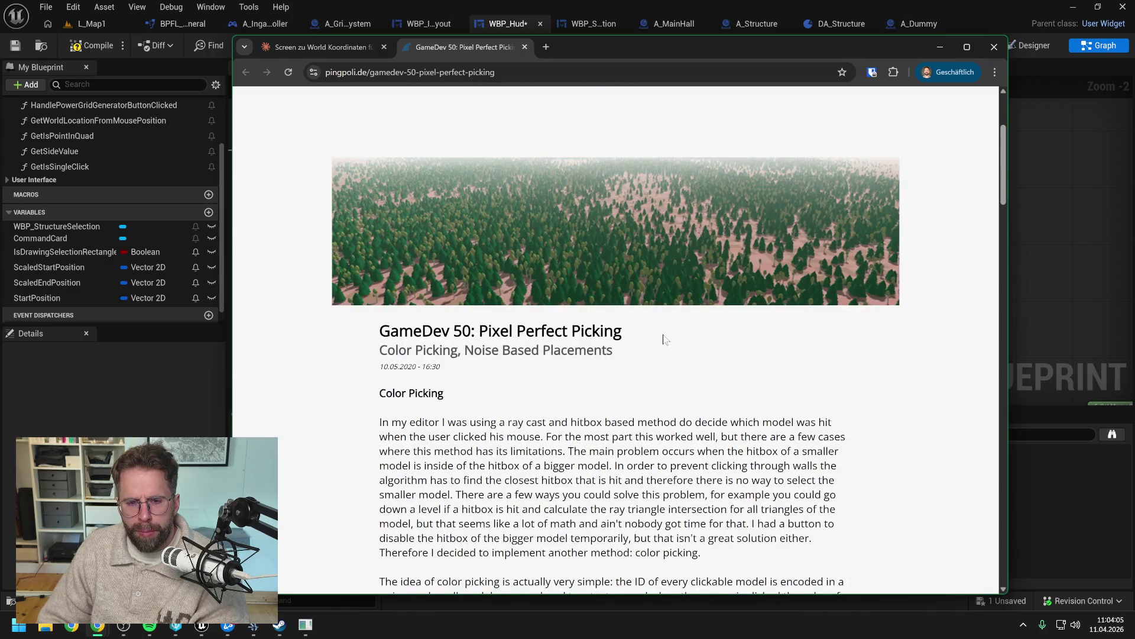
scroll(665, 339, "down", 2)
scroll(615, 339, "down", 2)
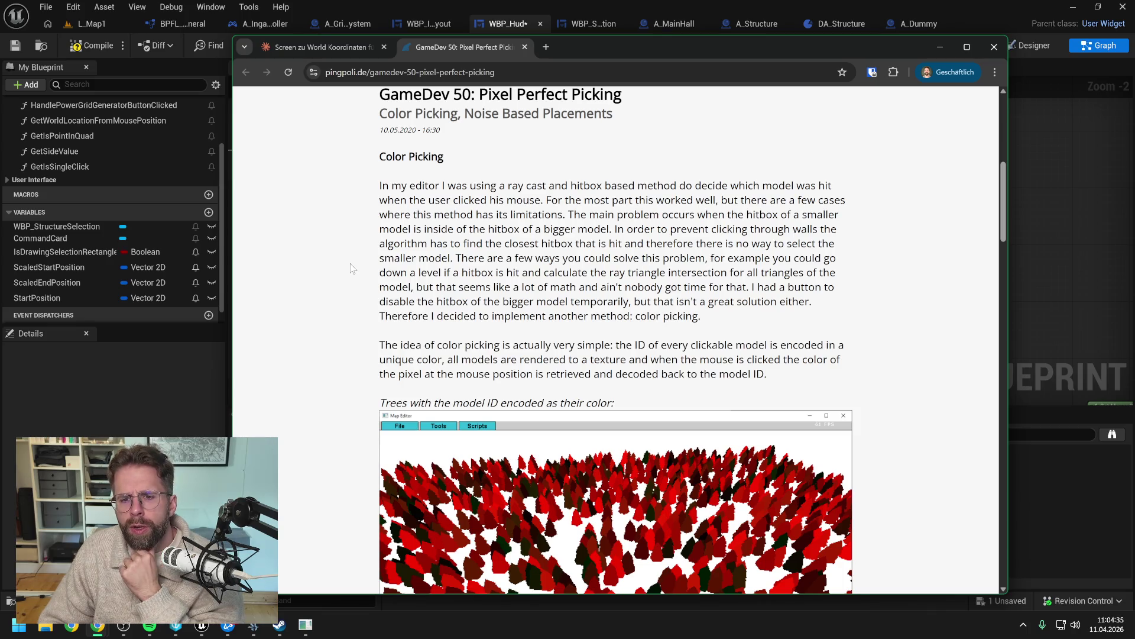
scroll(352, 270, "down", 1)
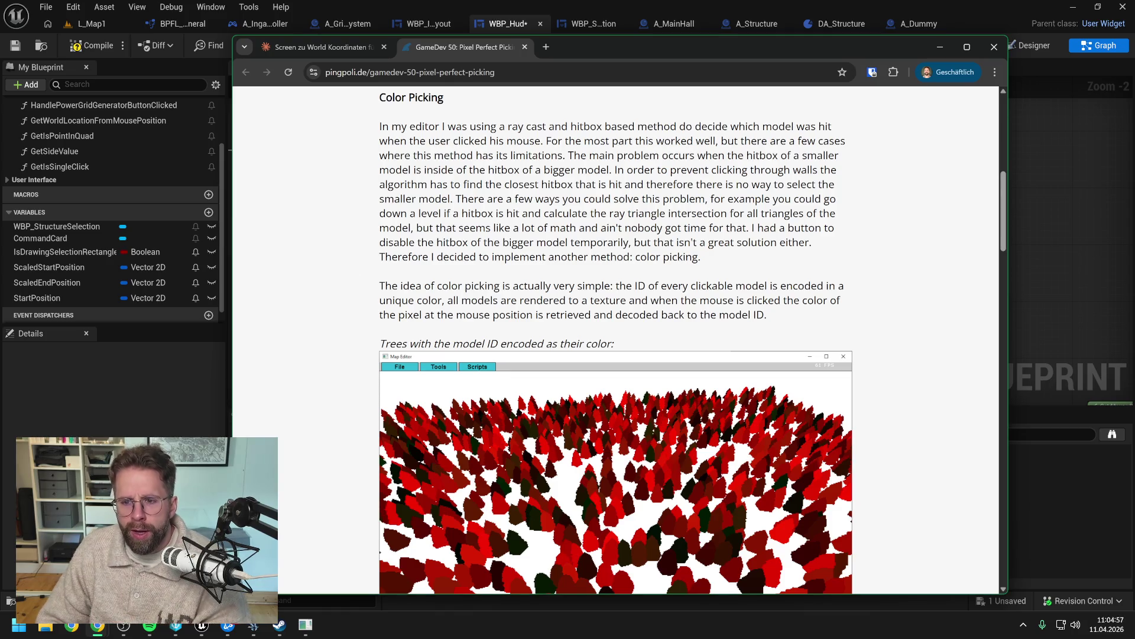
scroll(764, 217, "down", 2)
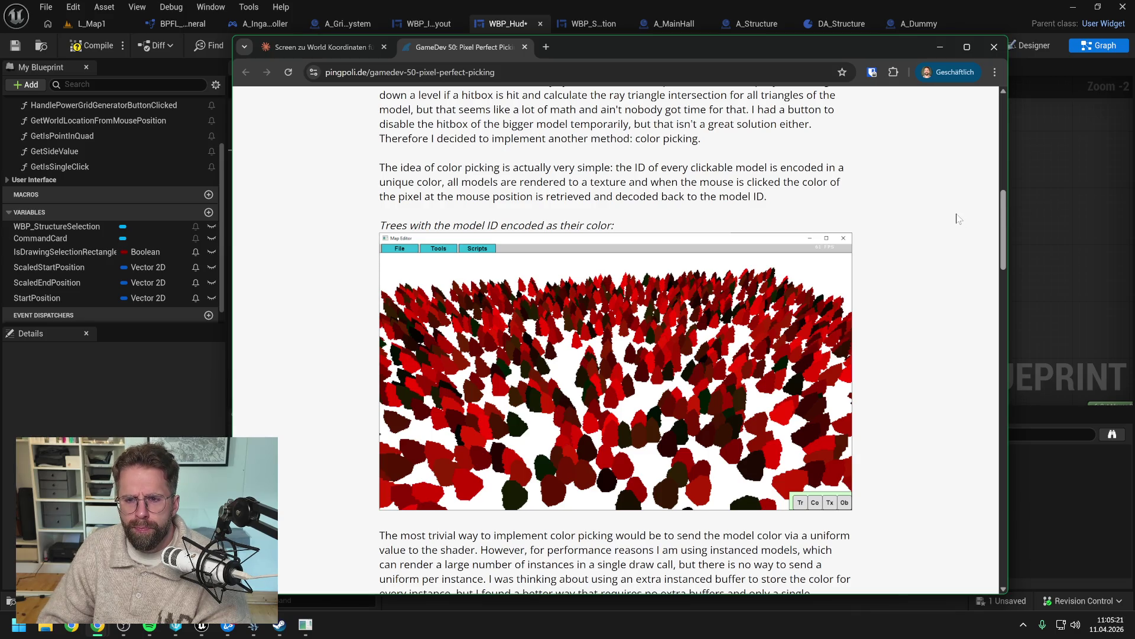
Step: Scroll down to the noise-based placement image, then return to the Claude chat tab
scroll(947, 221, "down", 1)
scroll(946, 221, "down", 2)
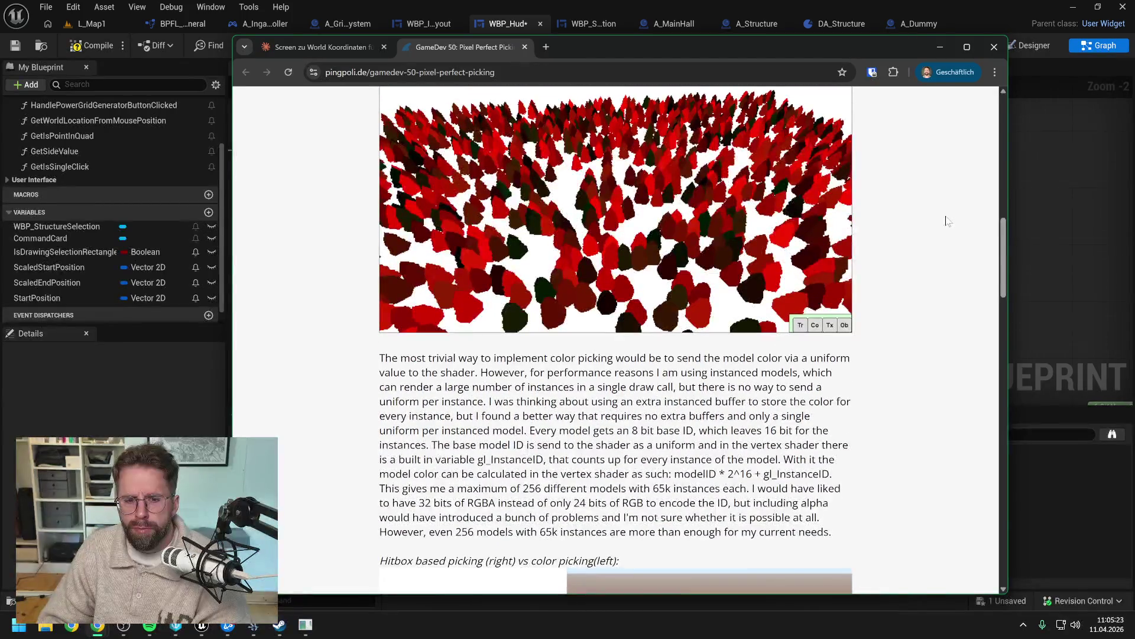
scroll(947, 220, "down", 7)
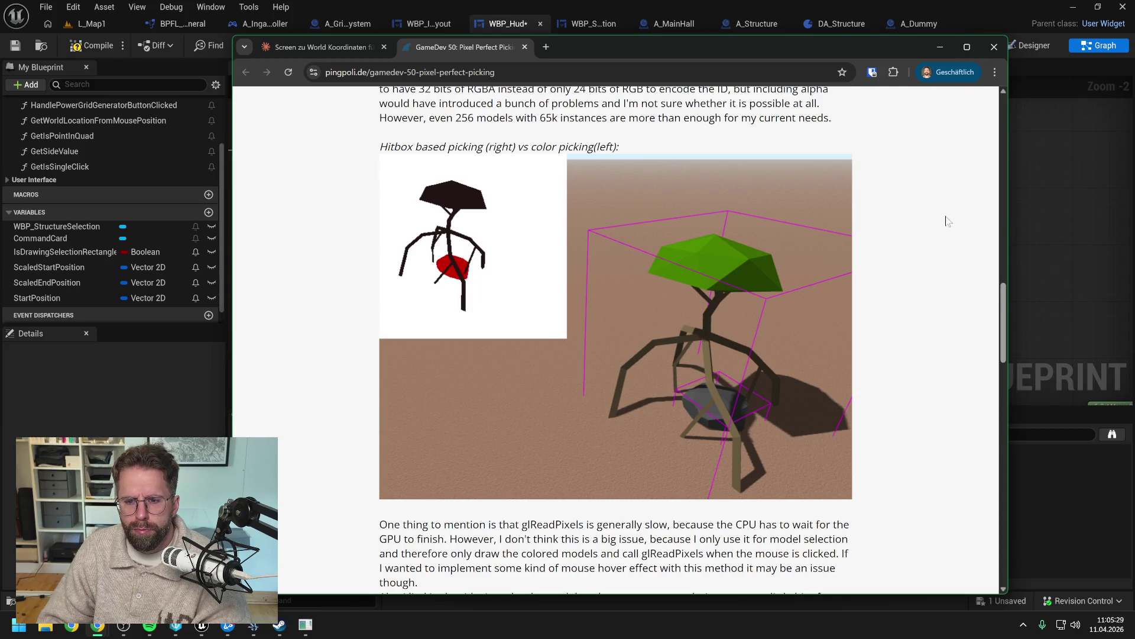
scroll(947, 219, "down", 7)
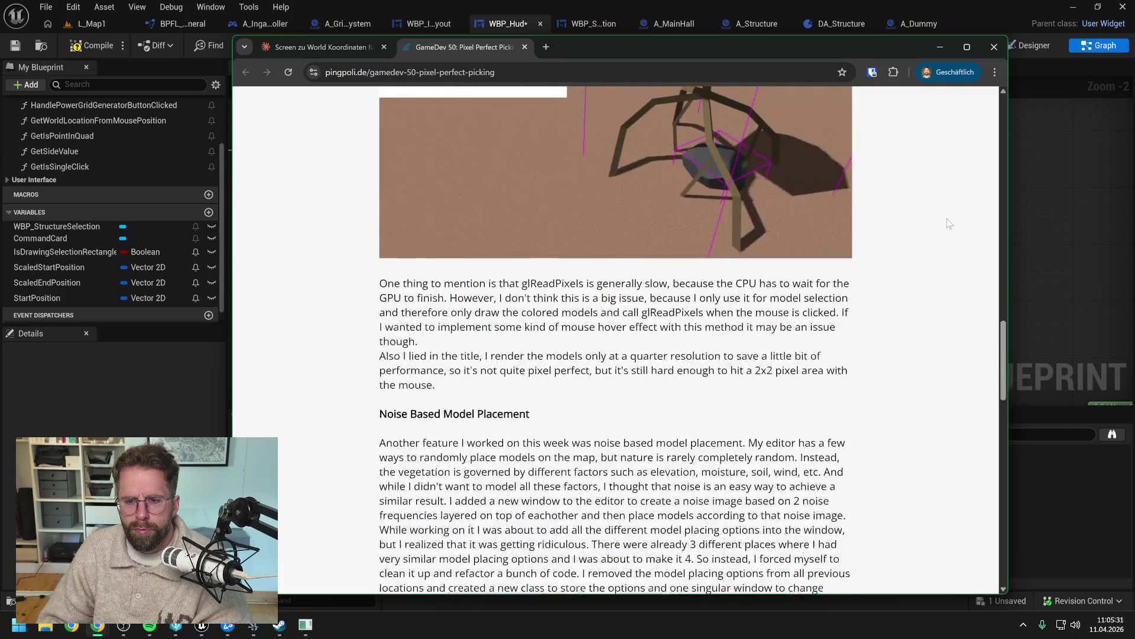
scroll(949, 223, "down", 12)
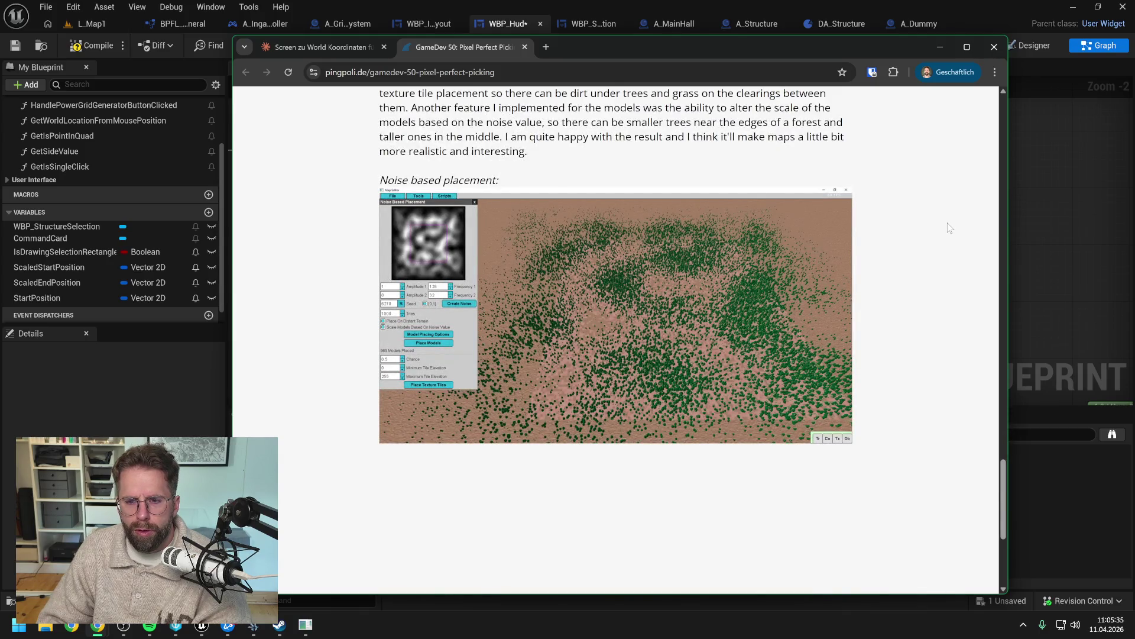
key("ctrl+Tab")
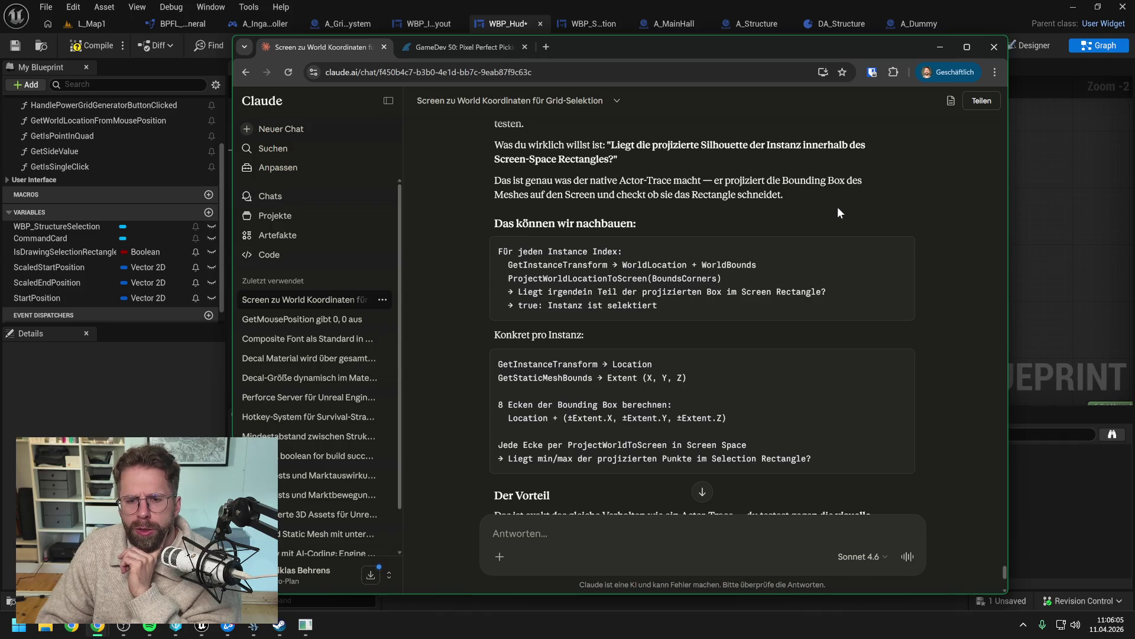
scroll(837, 207, "down", 1)
scroll(737, 236, "down", 2)
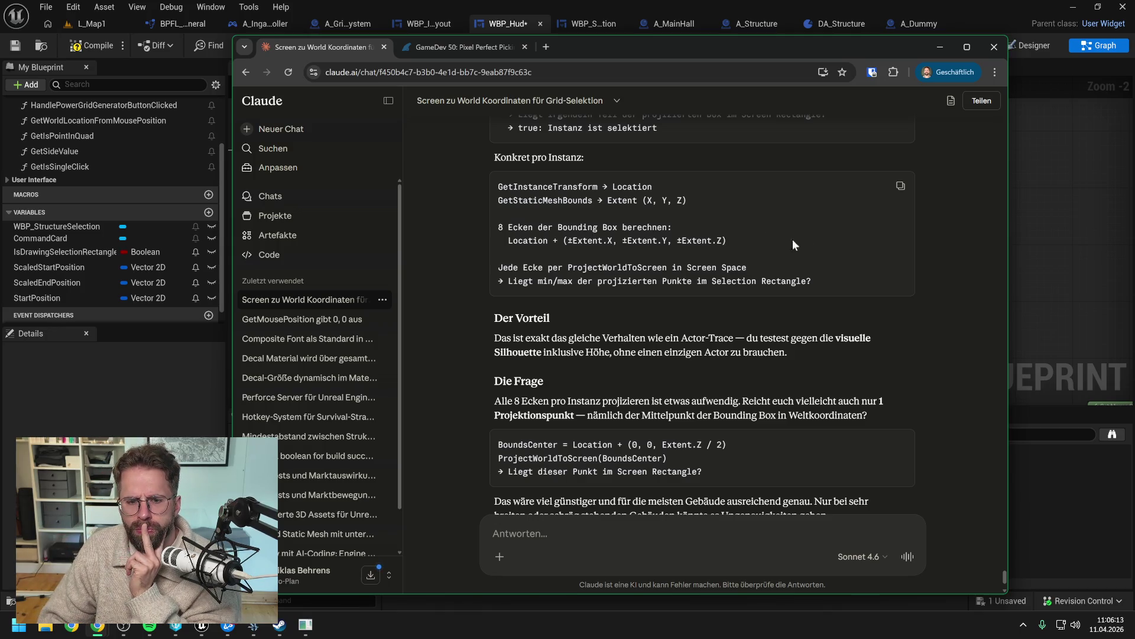
scroll(792, 242, "down", 1)
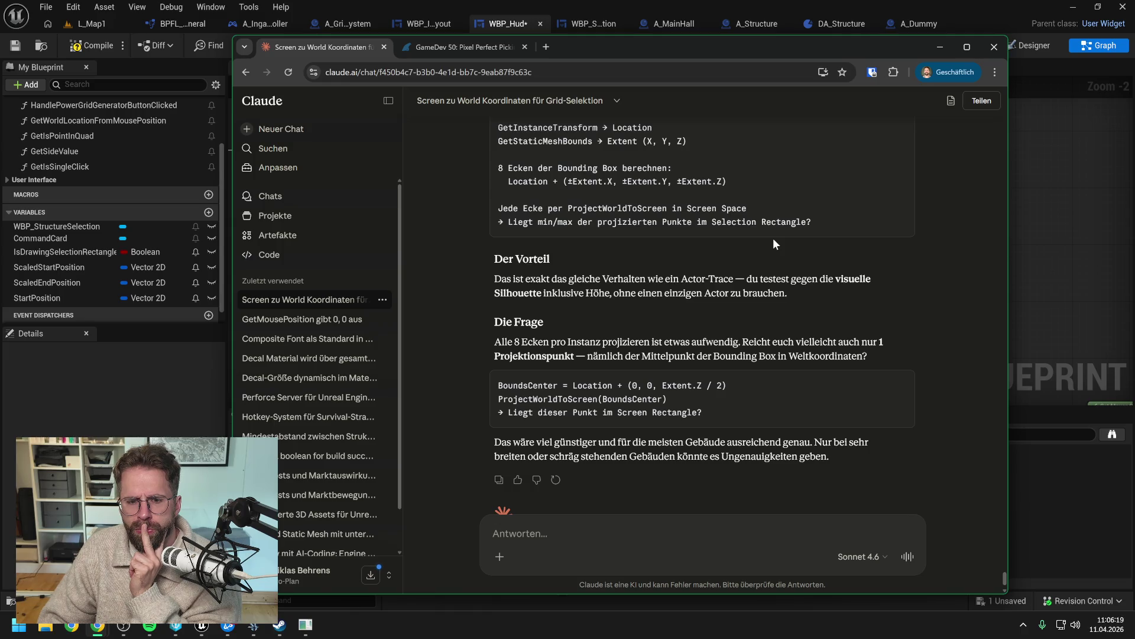
scroll(763, 232, "down", 1)
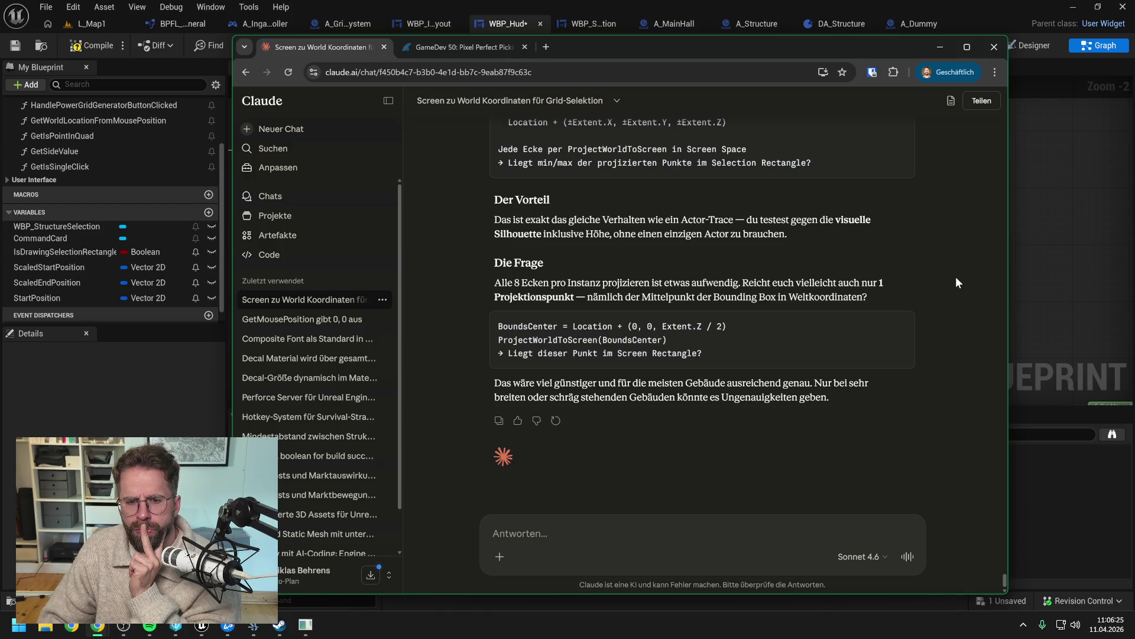
scroll(885, 269, "up", 2)
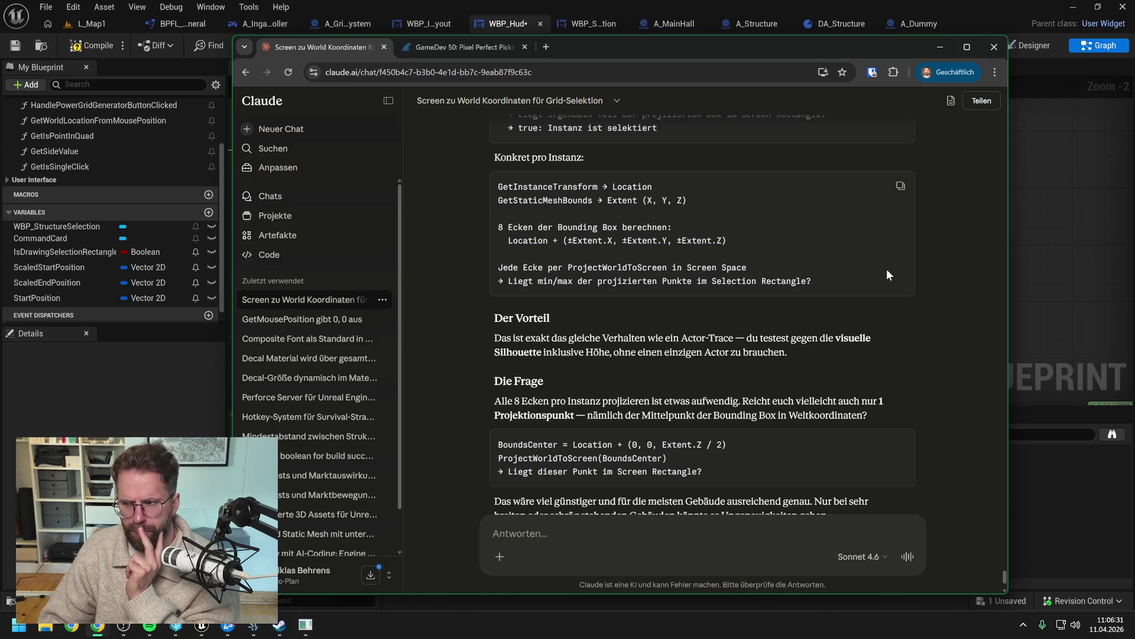
scroll(886, 269, "up", 1)
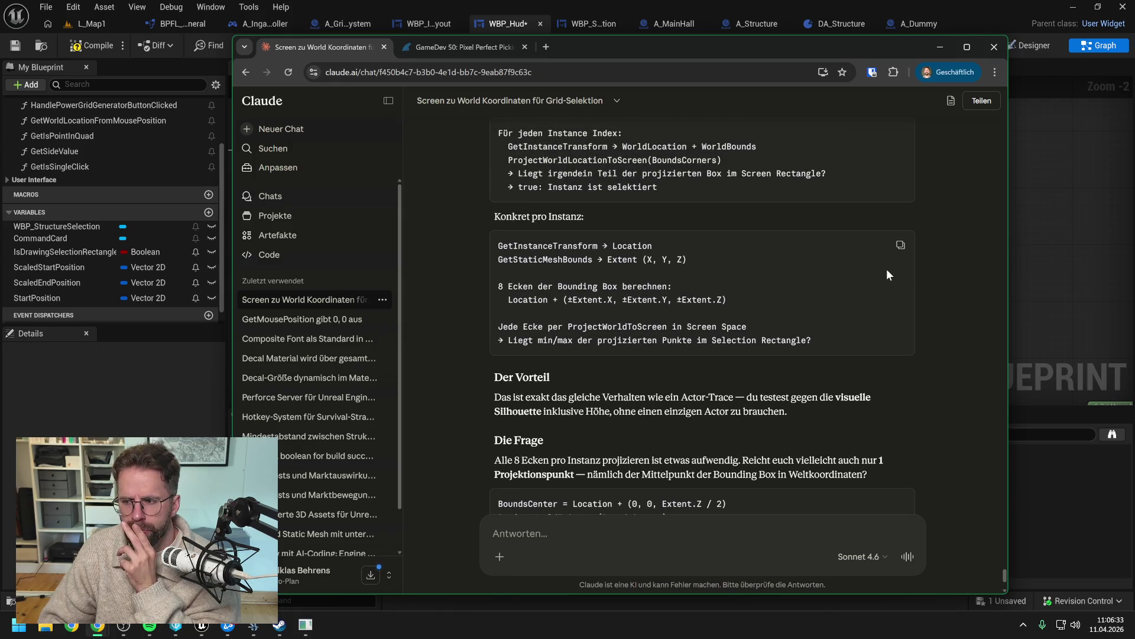
scroll(886, 269, "up", 3)
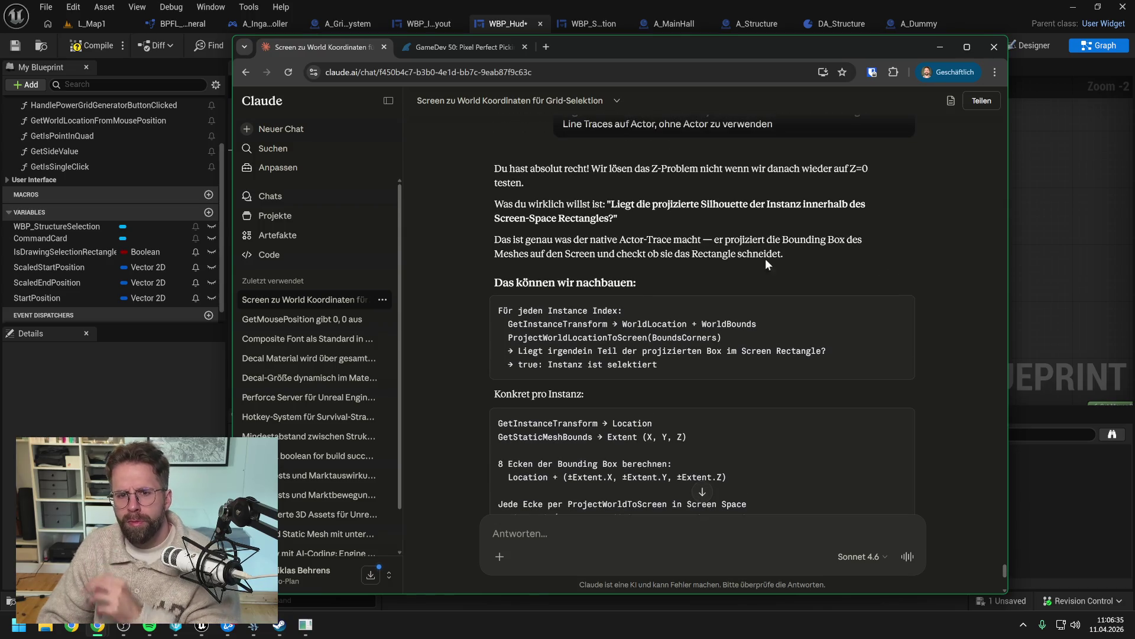
left_click(474, 45)
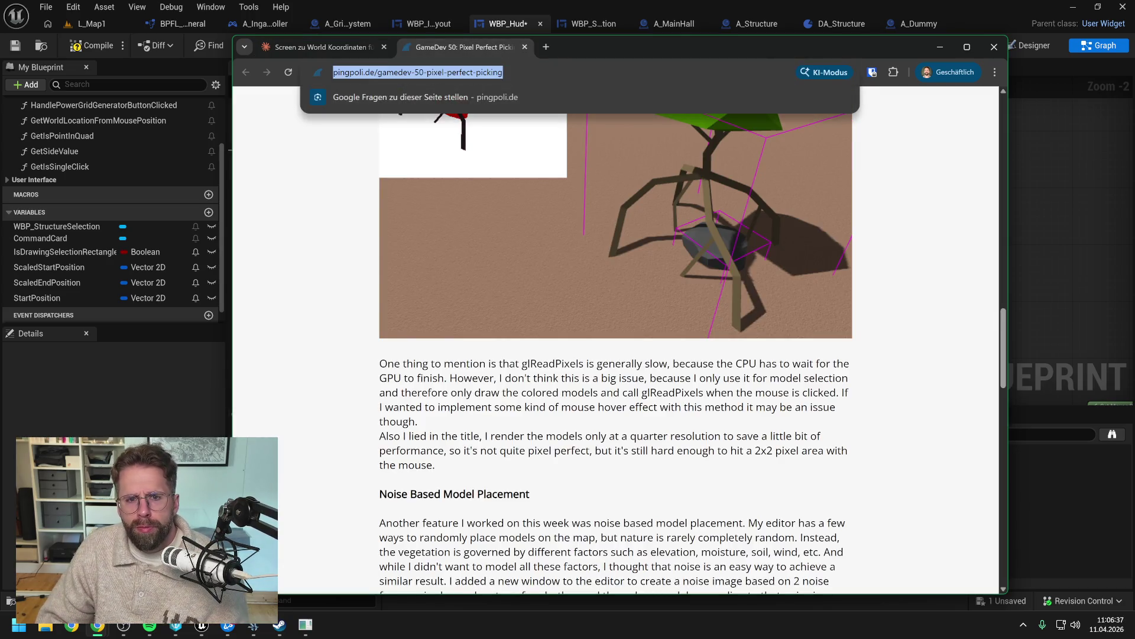
Step: Ask Claude in German if the pasted pingpoli.de article is a good approach for our problem
left_click(331, 48)
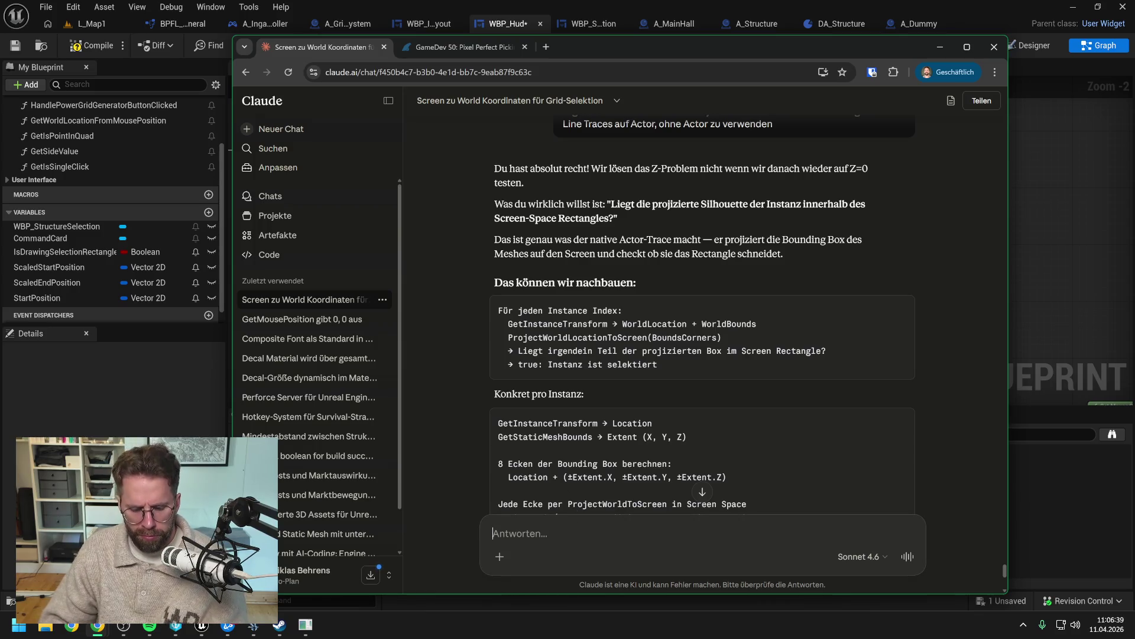
type("Was hälst du")
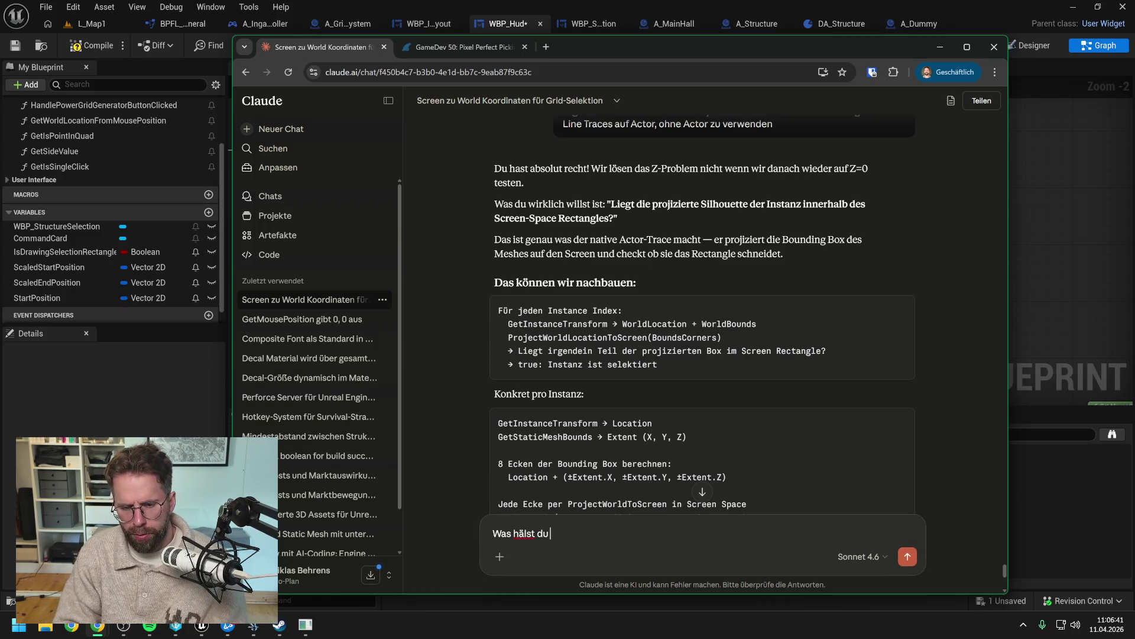
key("BackSpace")
key("BackSpace")
key("BackSpace")
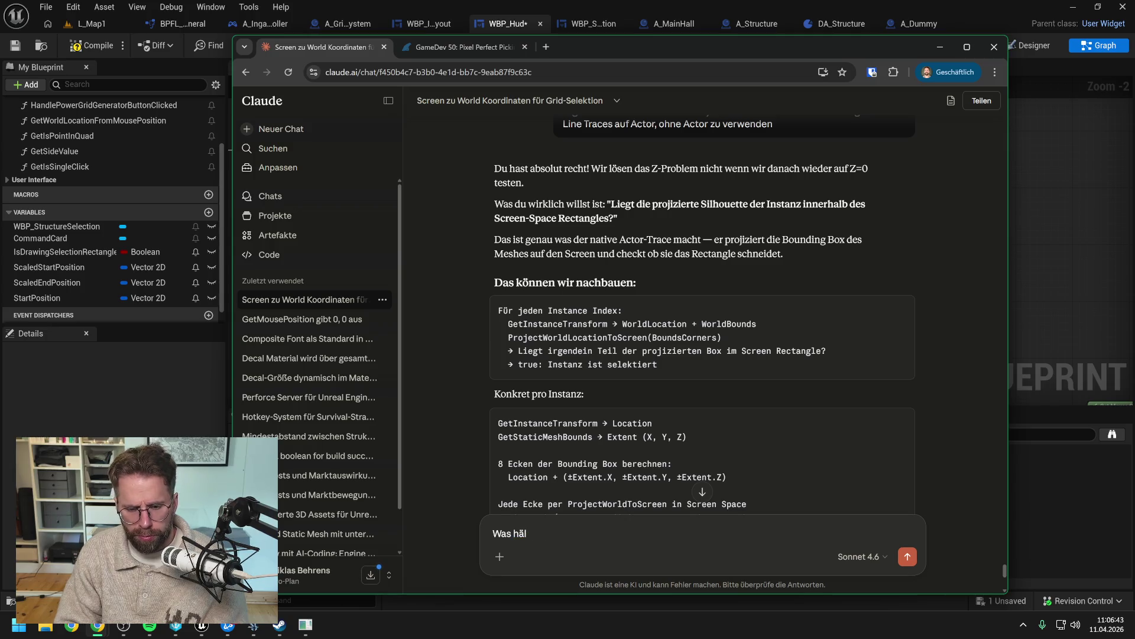
type("tst du hier von als Lös")
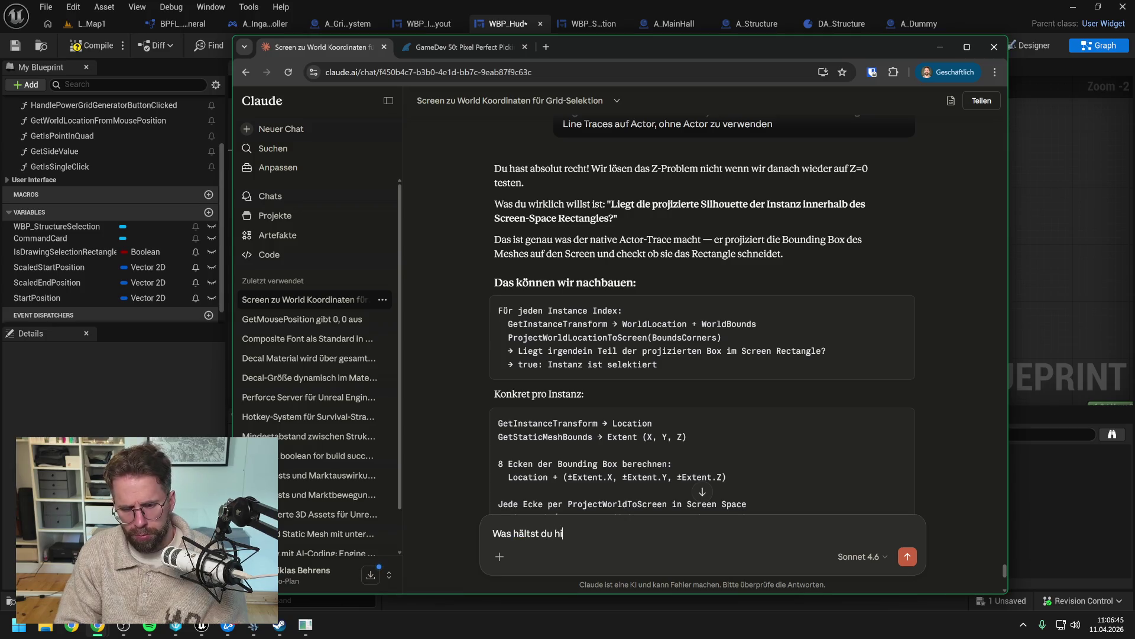
type("unsg")
key("BackSpace")
key("BackSpace")
key("BackSpace")
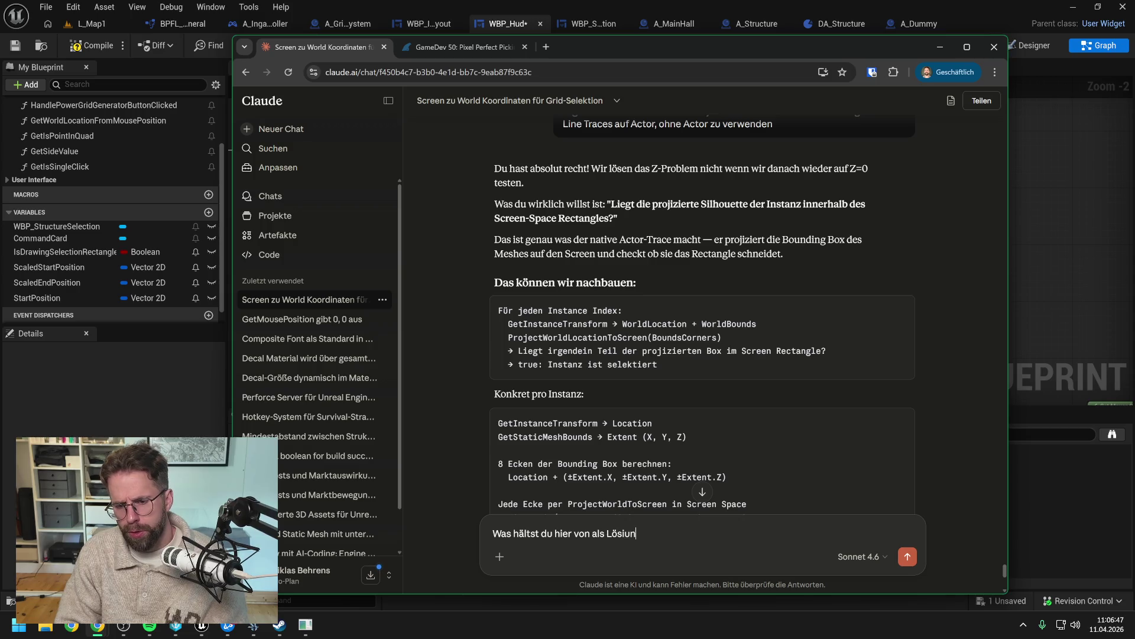
type("ungsansatz für unser")
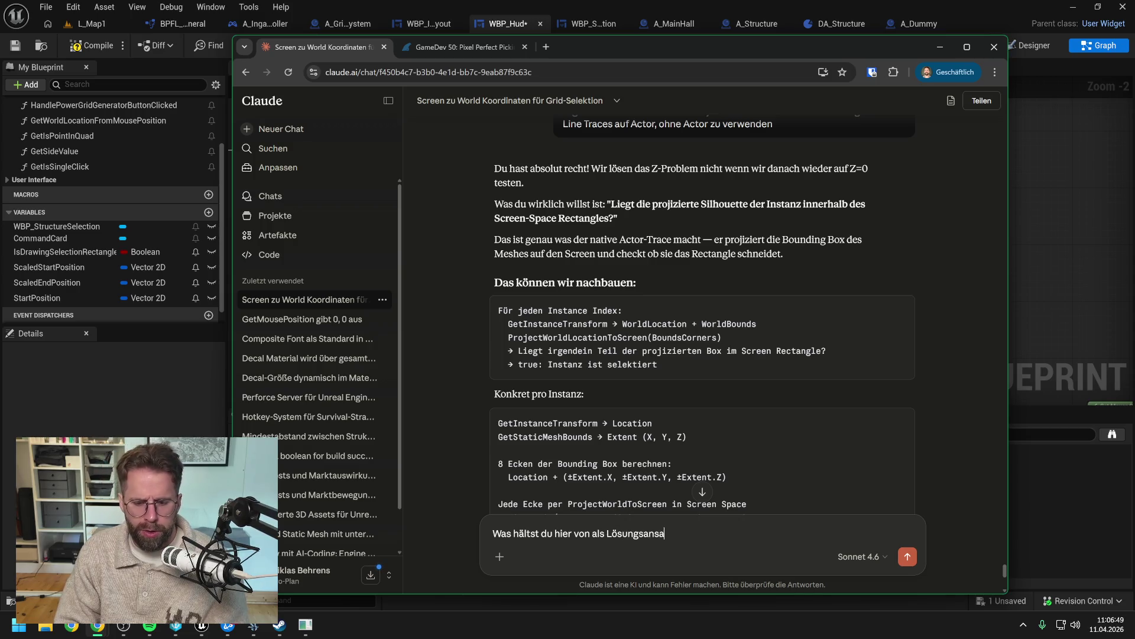
type(" Problem?")
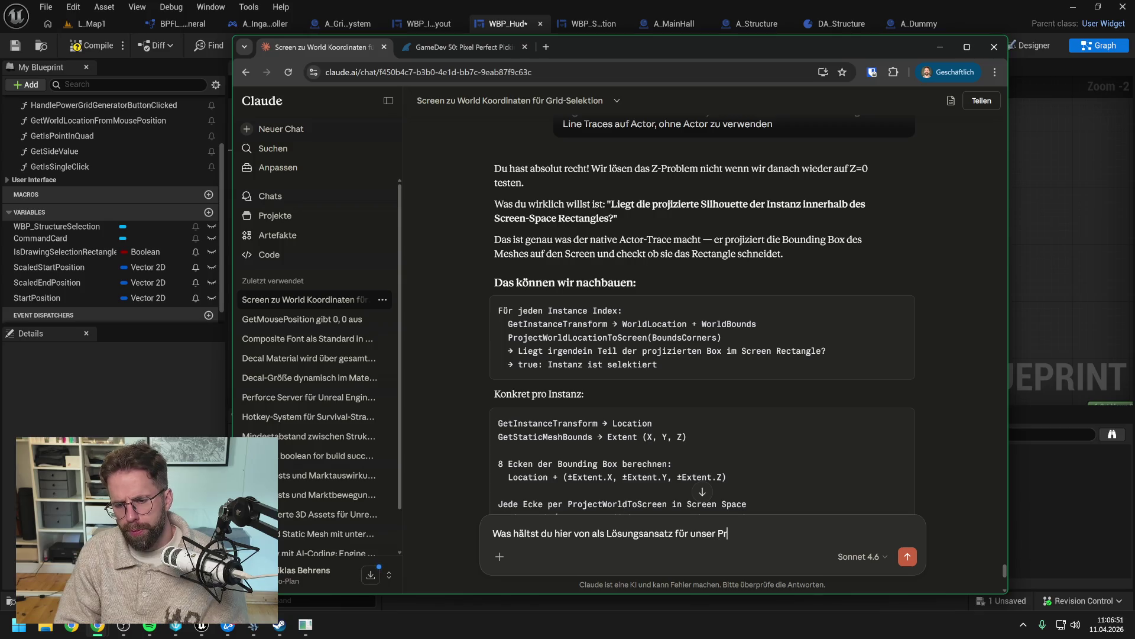
type("https://pingpoli.de/gamedev-50-pixel-perfect-picking")
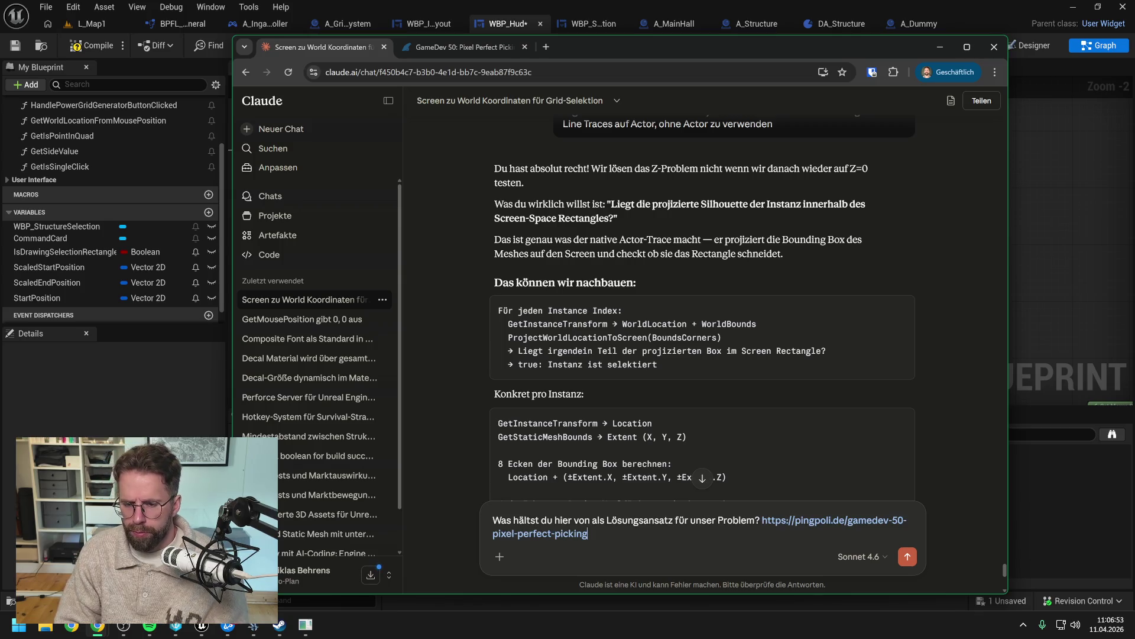
key("Return")
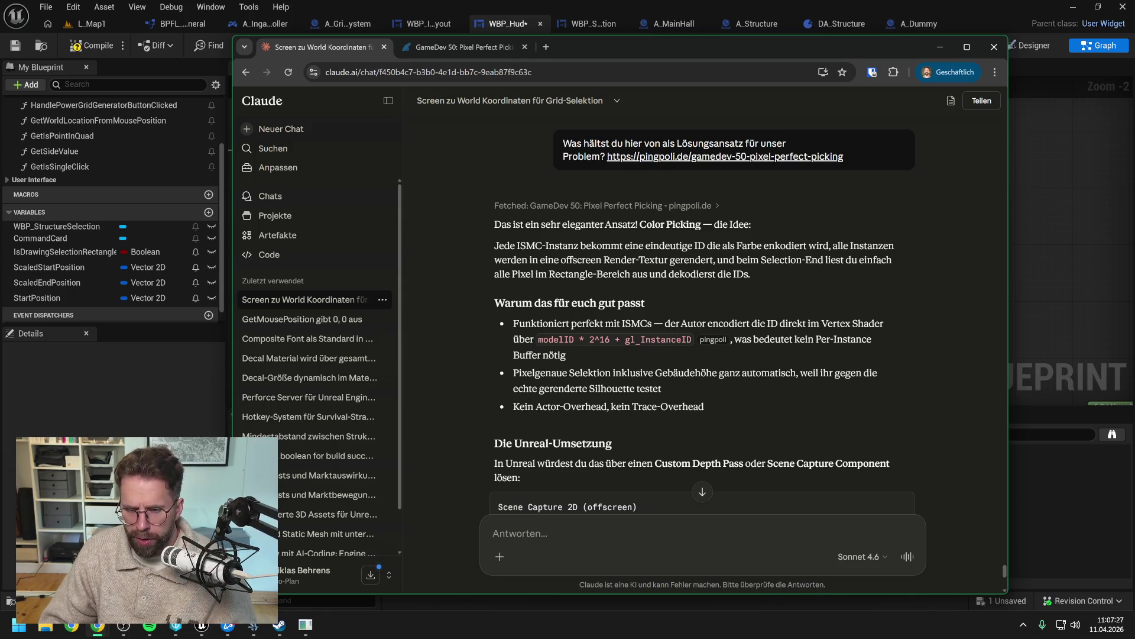
Step: Read Claude's colour-picking answer to its question about typical selection size, then revisit the article
scroll(763, 327, "down", 1)
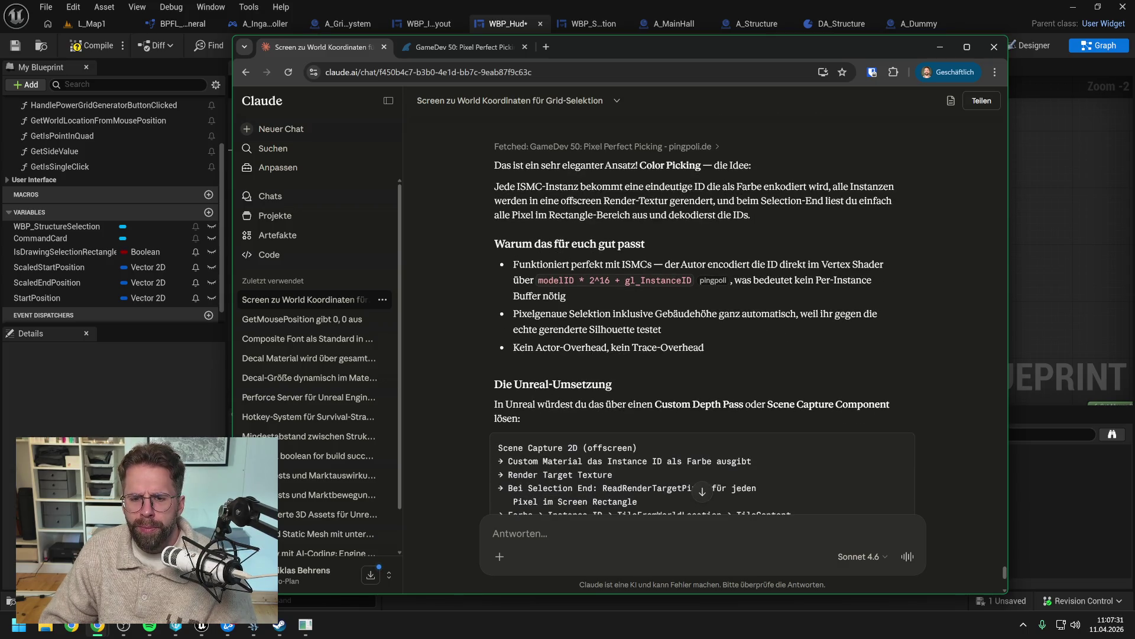
scroll(746, 319, "down", 1)
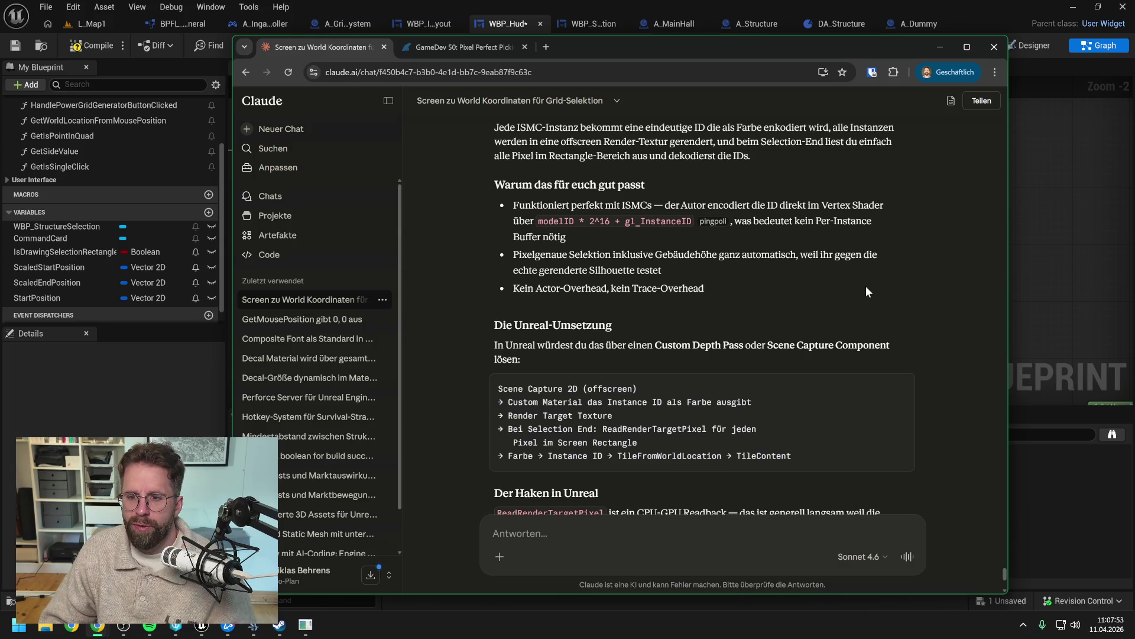
scroll(865, 286, "down", 1)
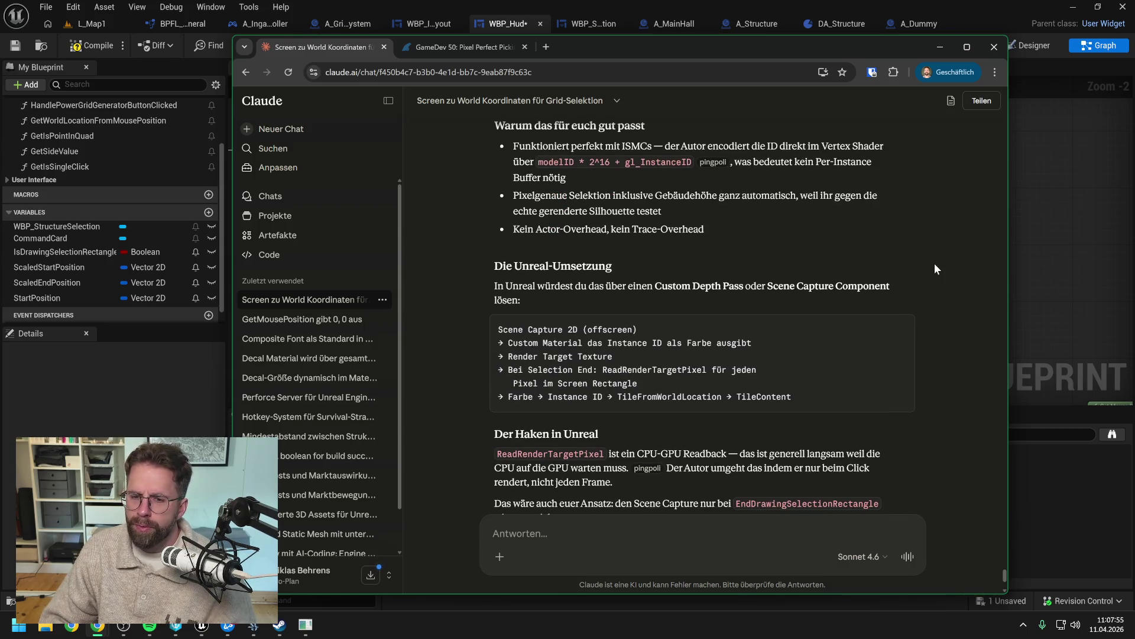
scroll(946, 268, "down", 2)
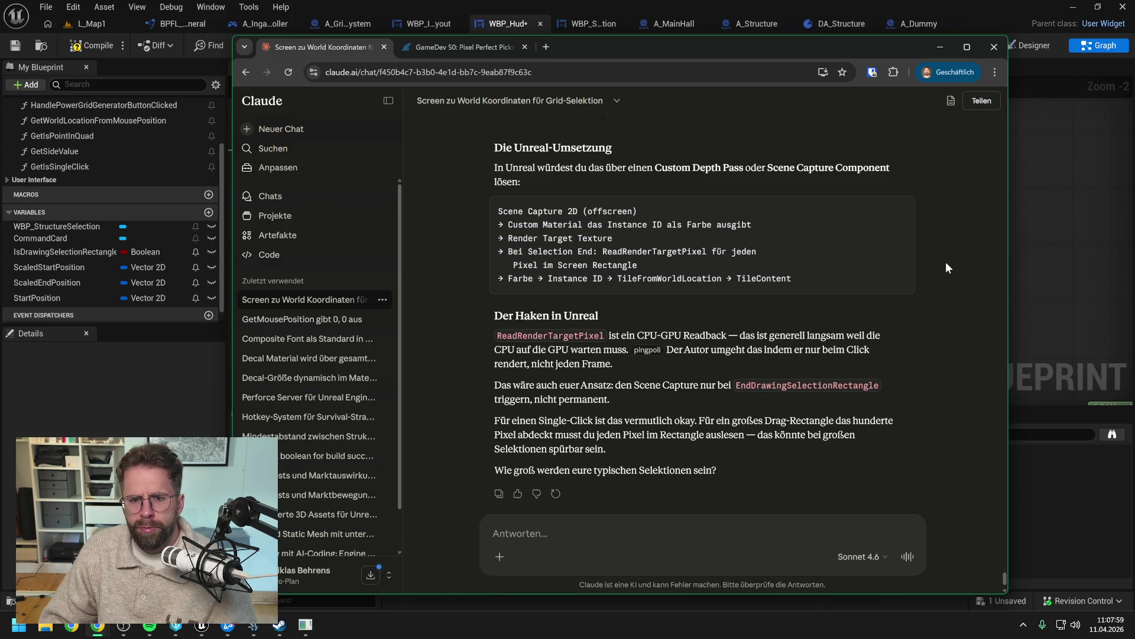
scroll(946, 261, "down", 1)
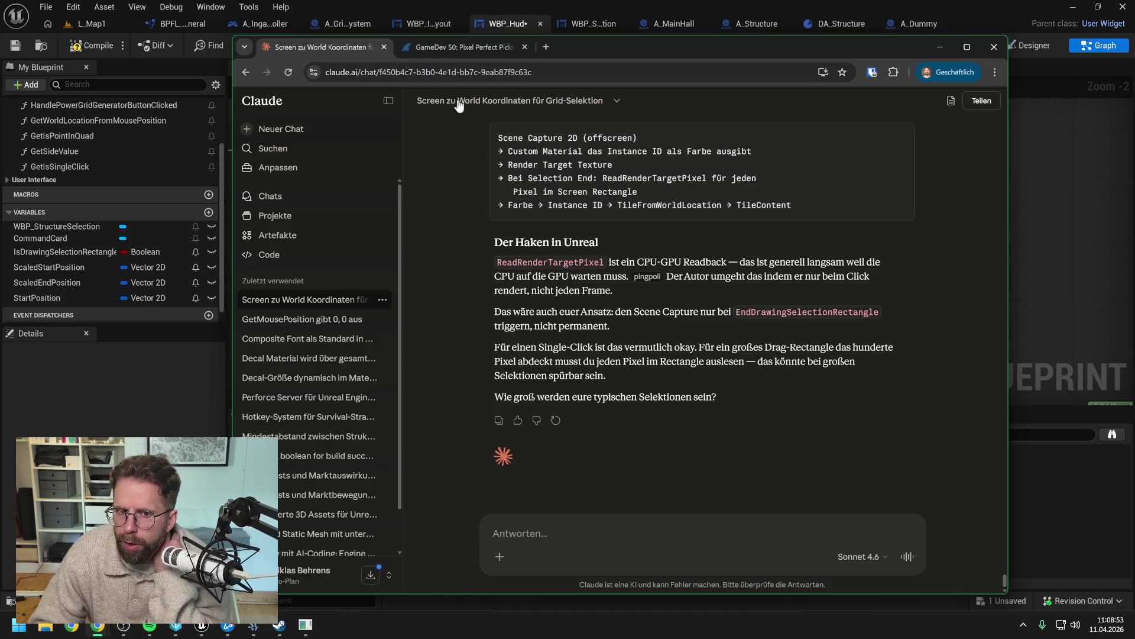
left_click(461, 47)
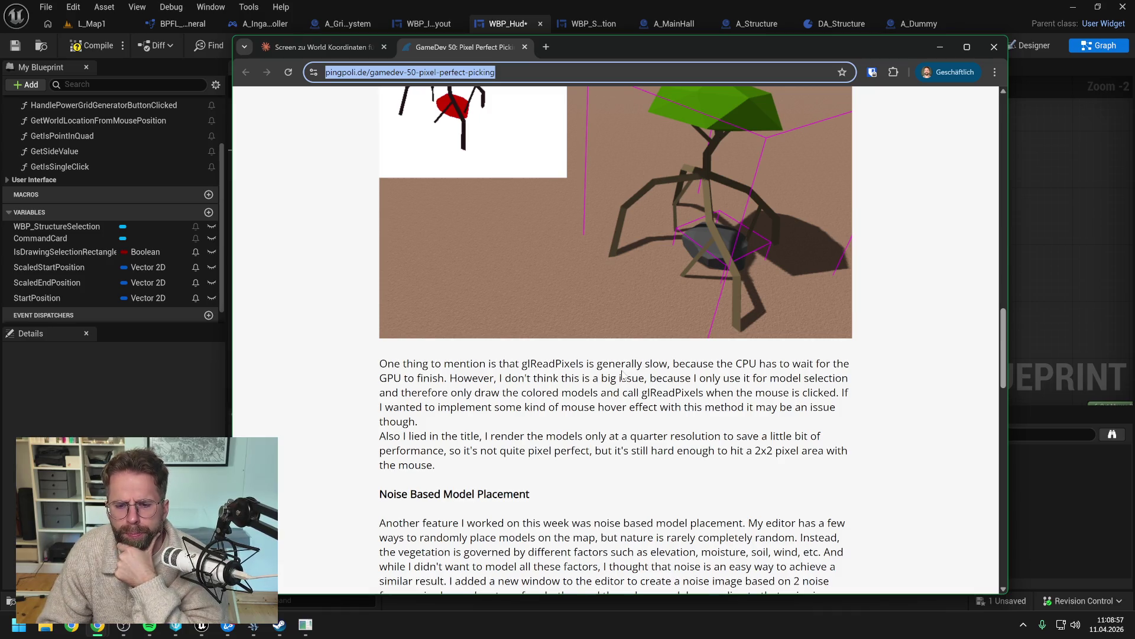
scroll(615, 340, "down", 5)
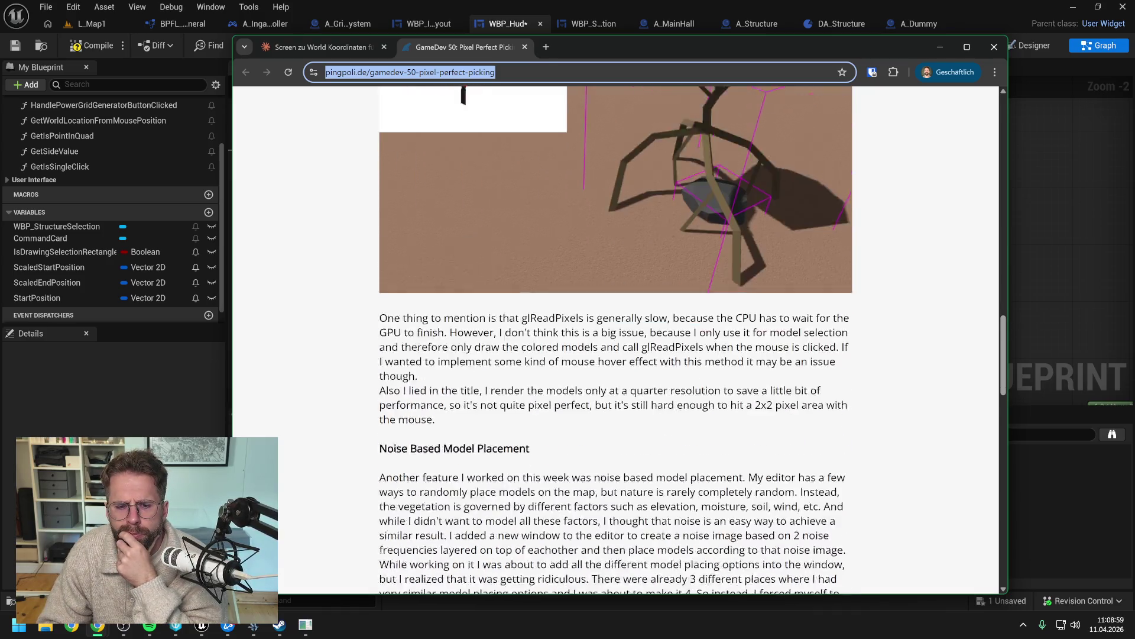
scroll(289, 147, "down", 15)
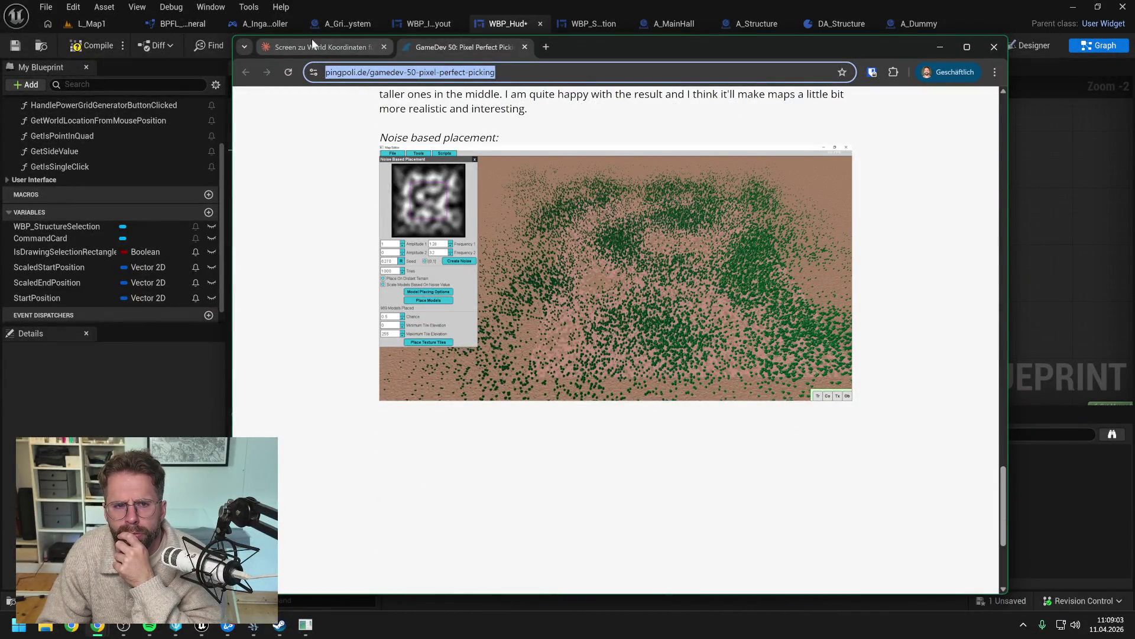
left_click(311, 47)
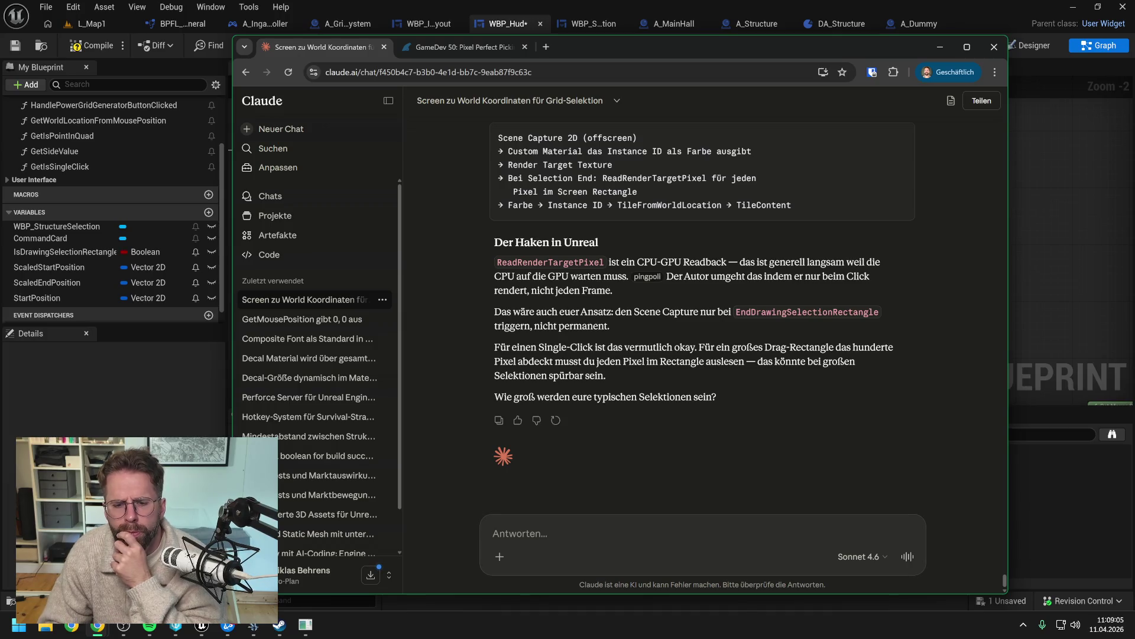
Step: Reply in German that selections can span the screen resolution, covering 50 to 100 buildings
type("es wird schon")
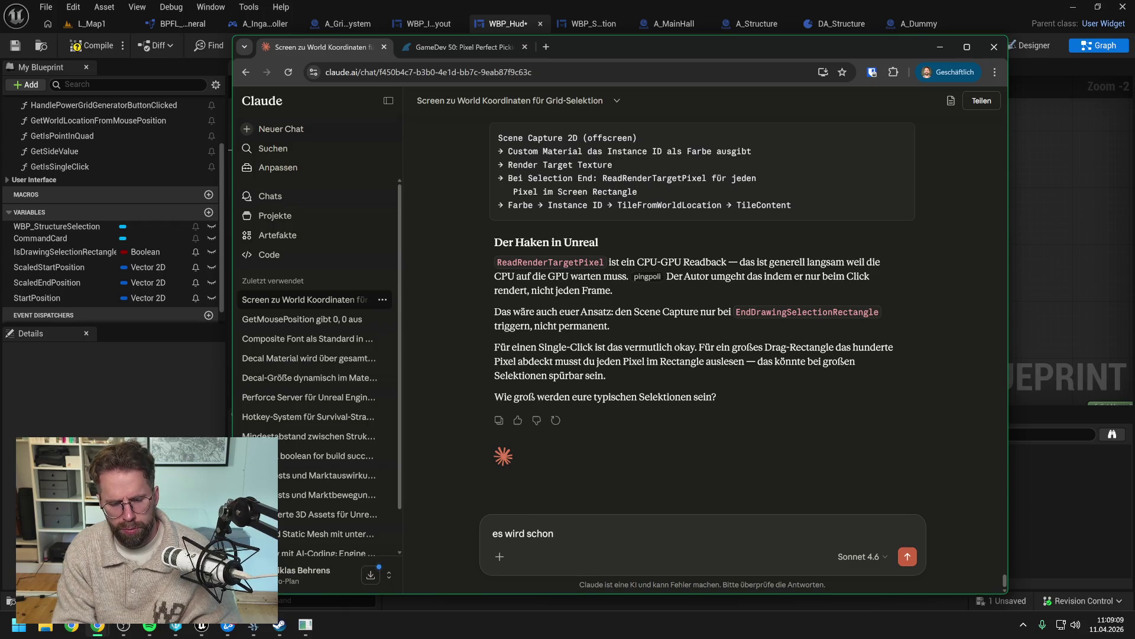
key("ctrl+BackSpace")
key("ctrl+BackSpace")
key("ctrl+BackSpace")
type("nun j")
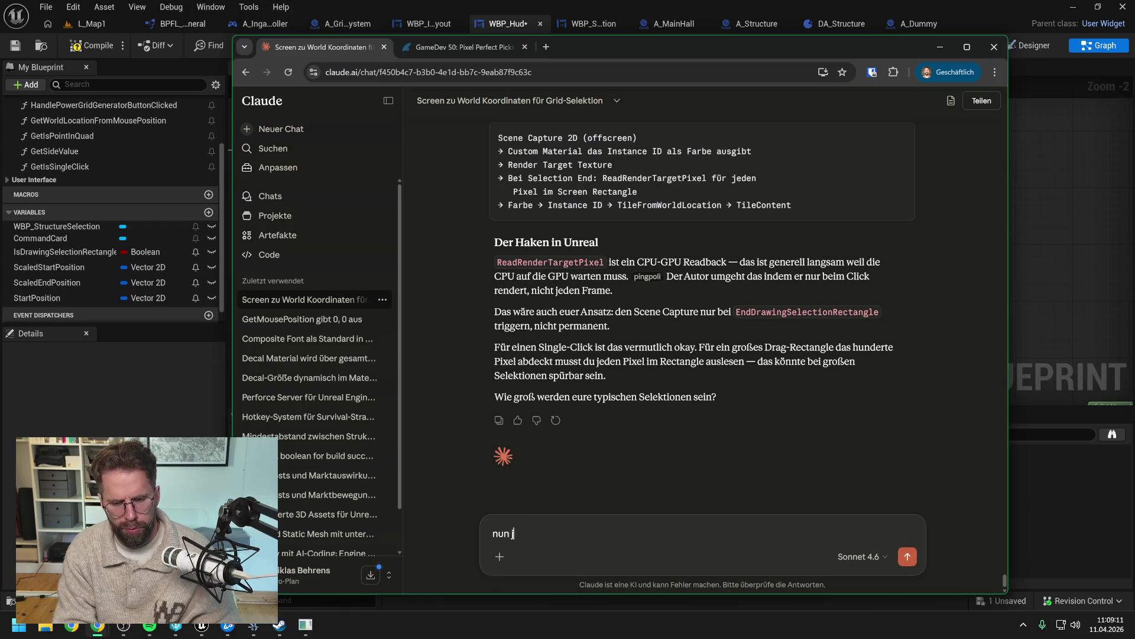
type("a so groß wie")
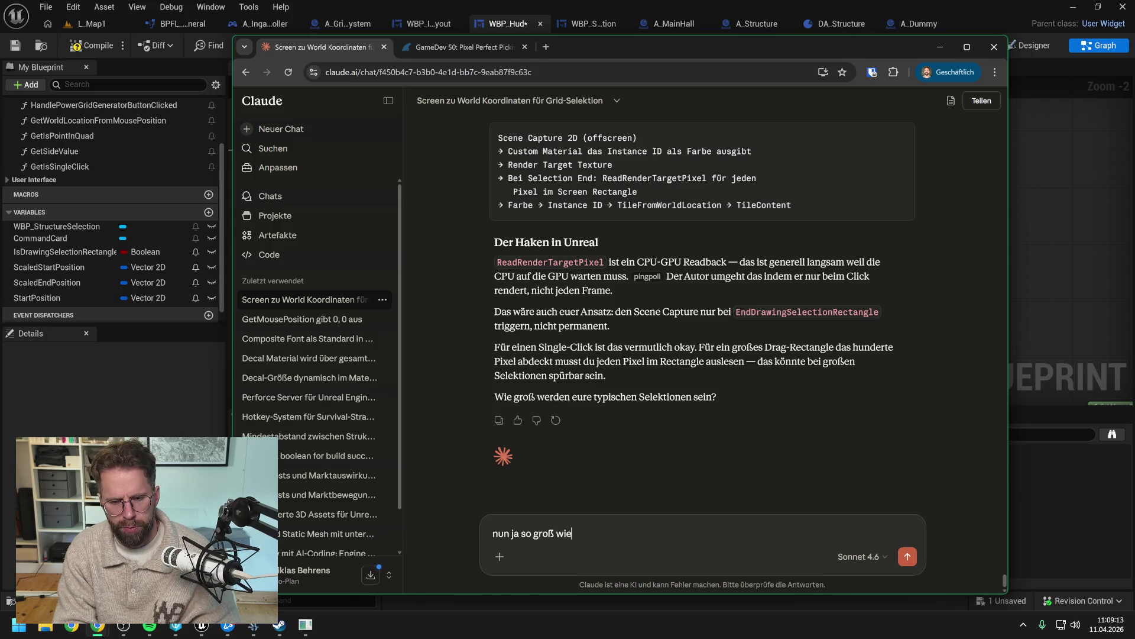
type("der Bildsc")
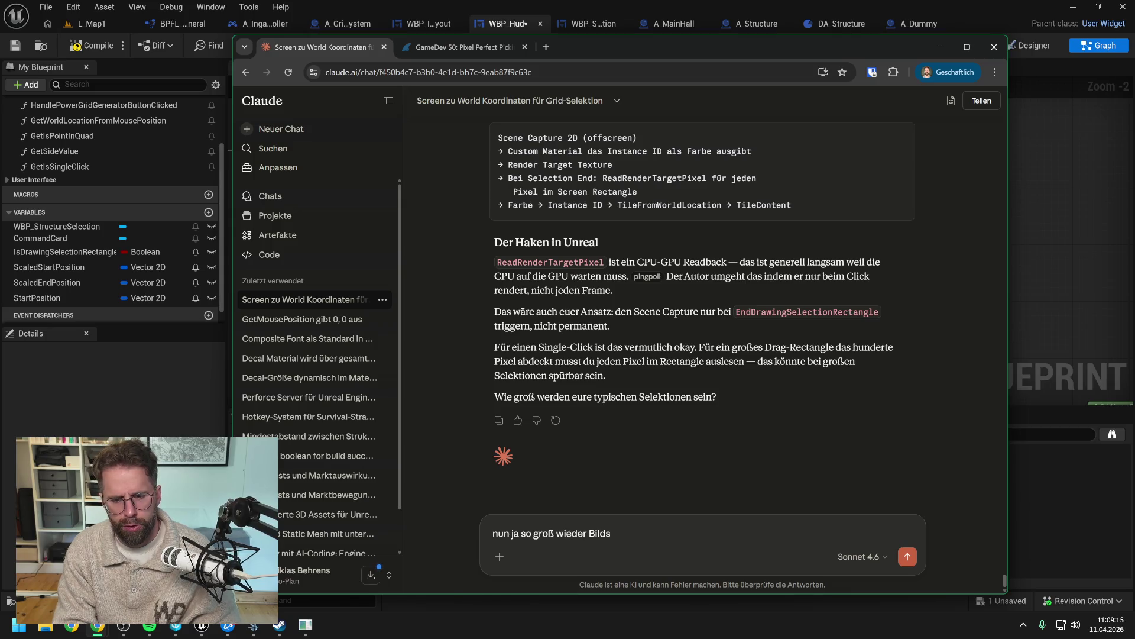
key("BackSpace")
key("BackSpace")
key("BackSpace")
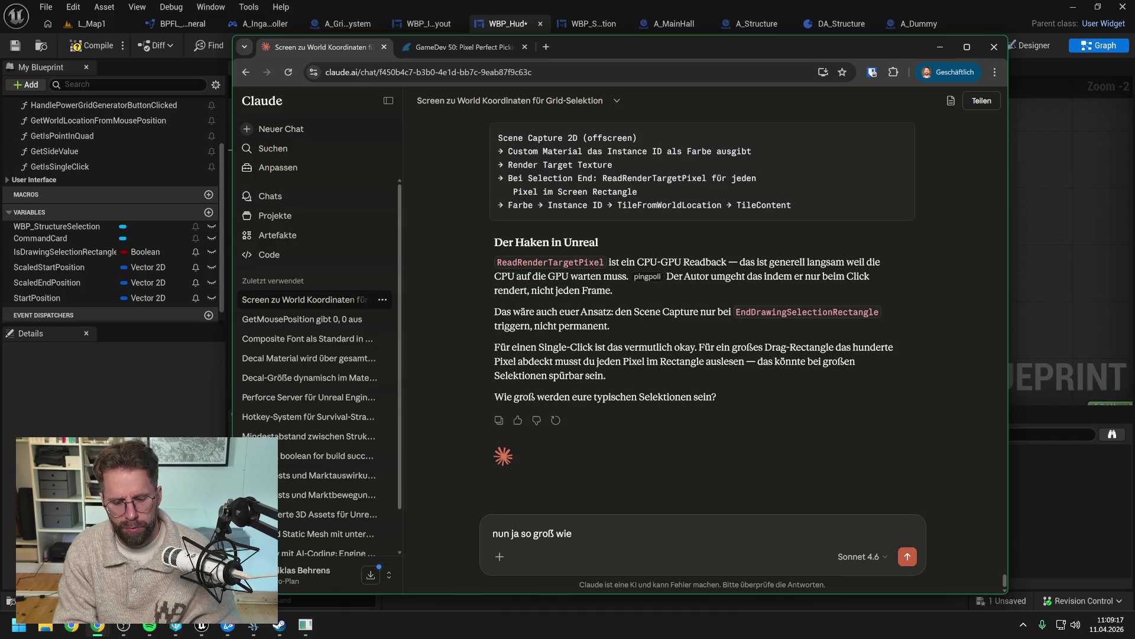
type(" die Bildschirm")
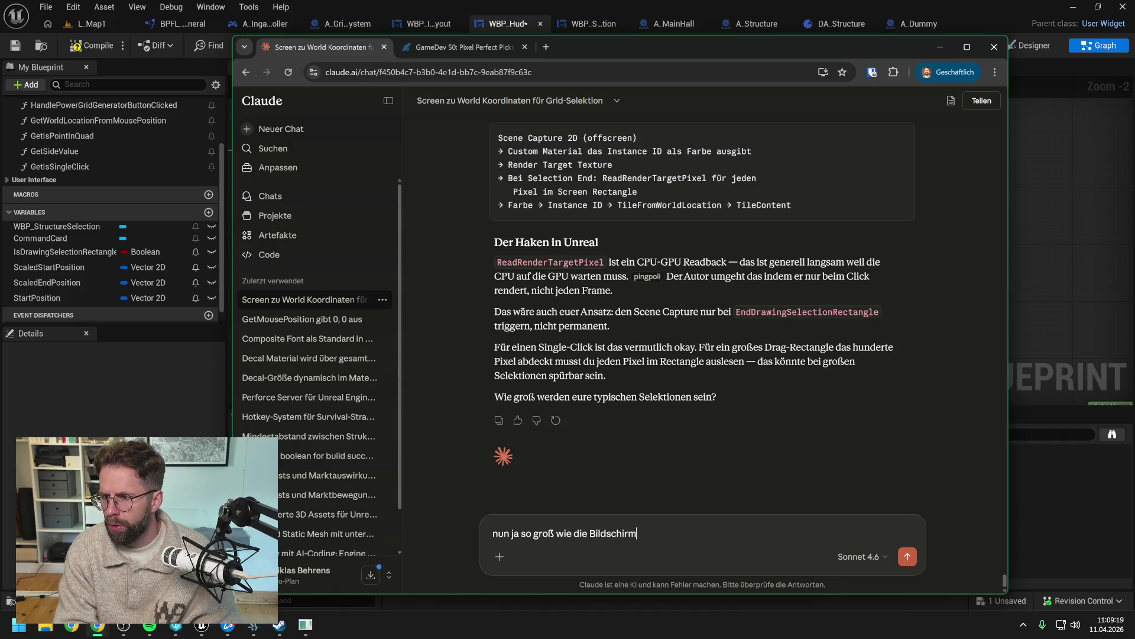
type("auflösung e")
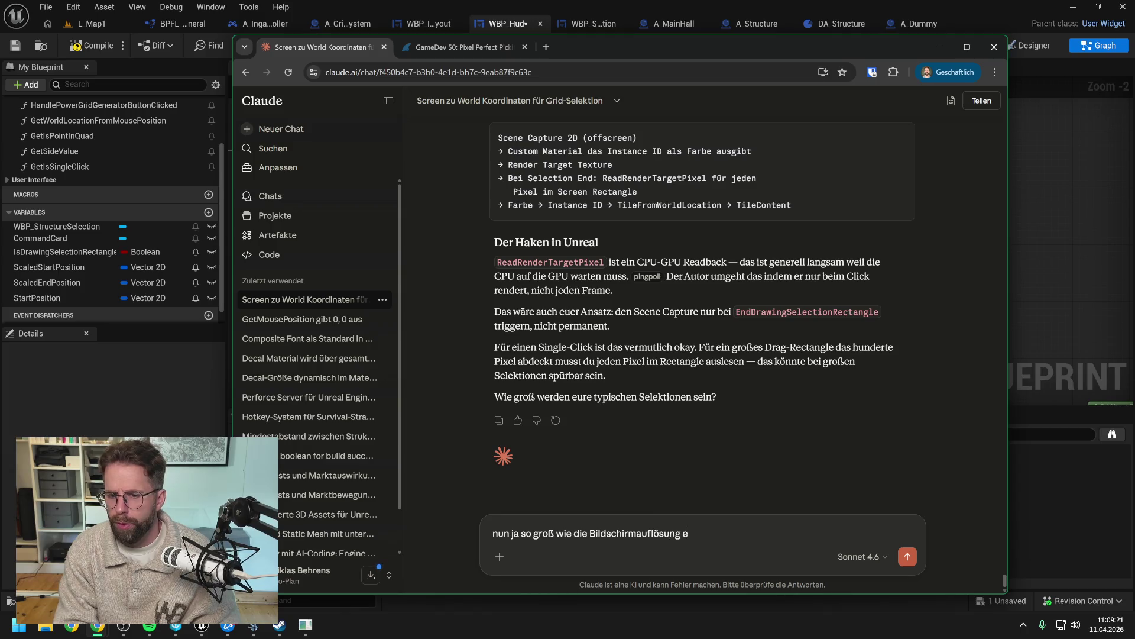
type("ben ist, also können schon 5")
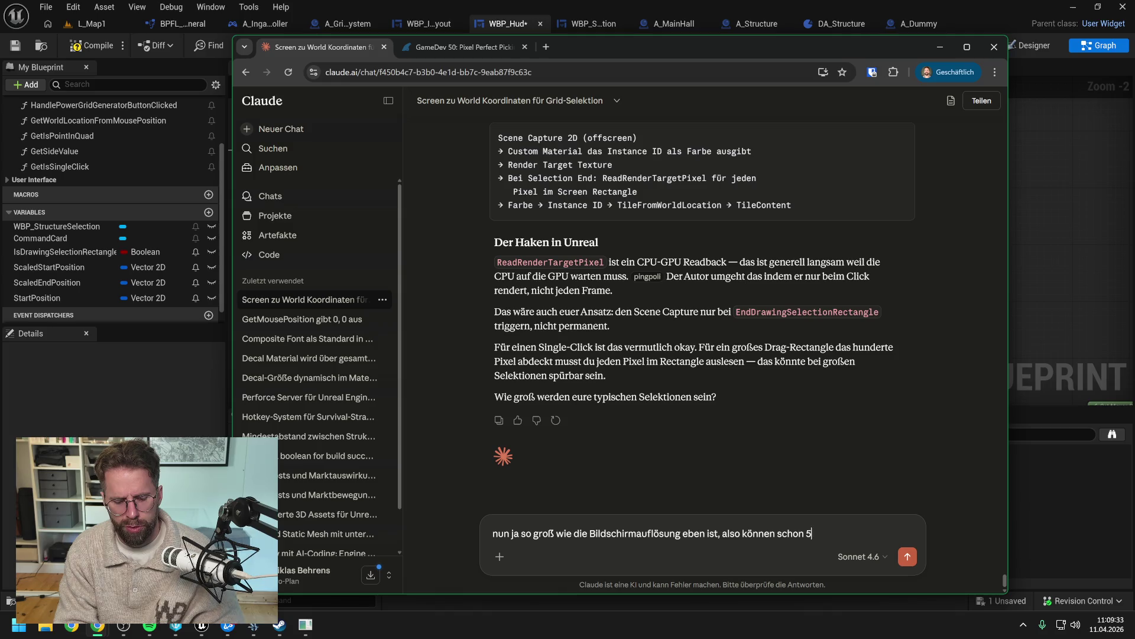
type("0-")
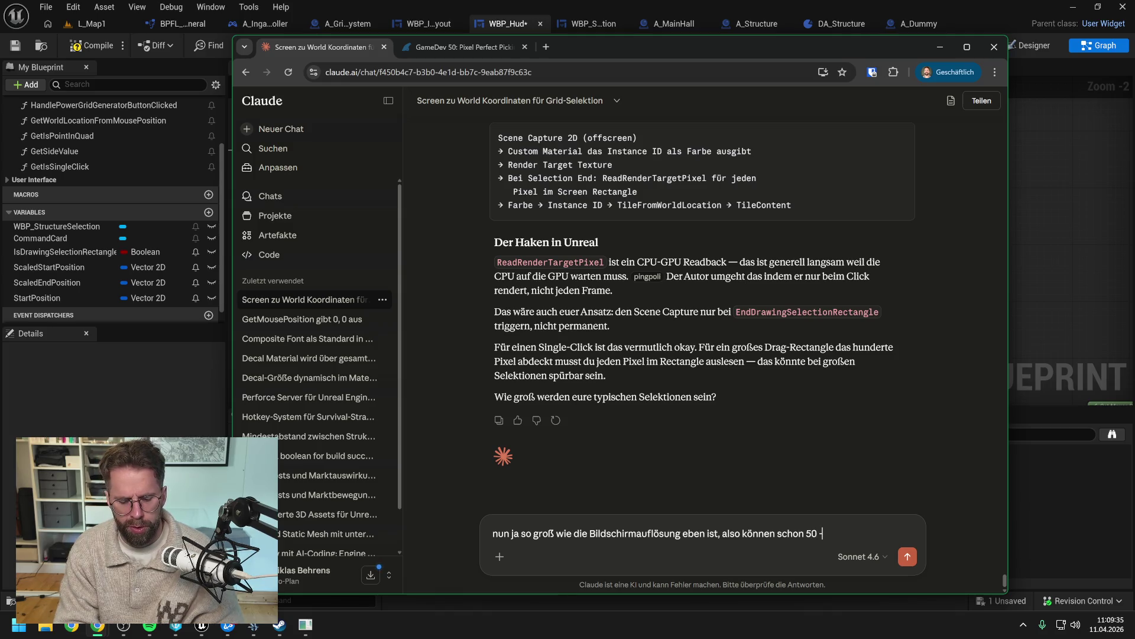
key("BackSpace")
type("bi")
type("00 G")
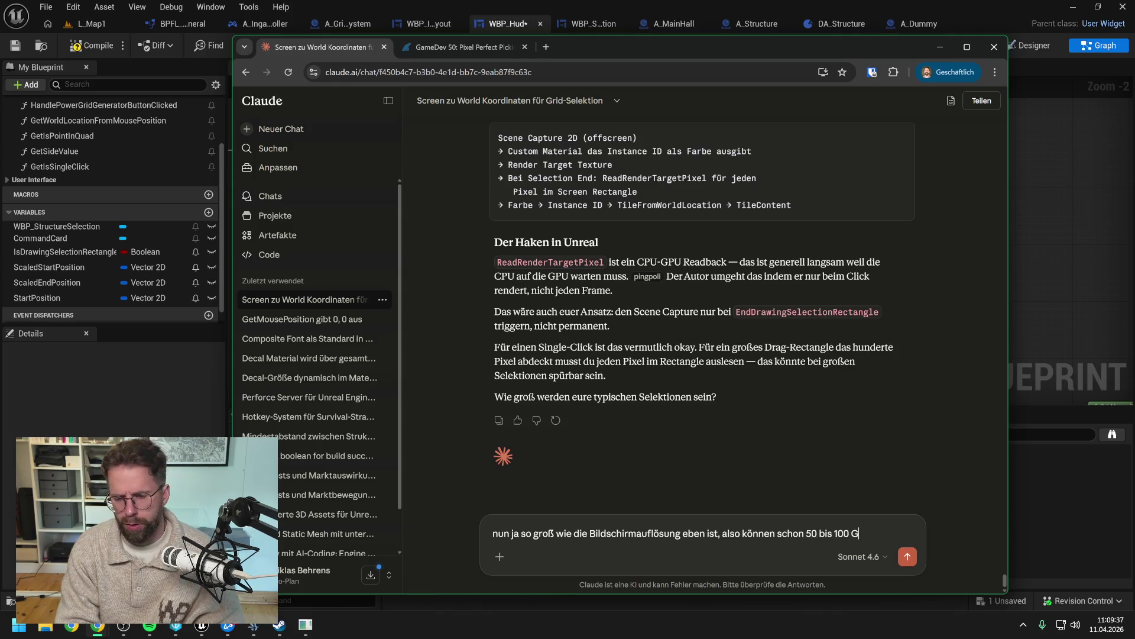
type("ebäude auf den Bildschirmen")
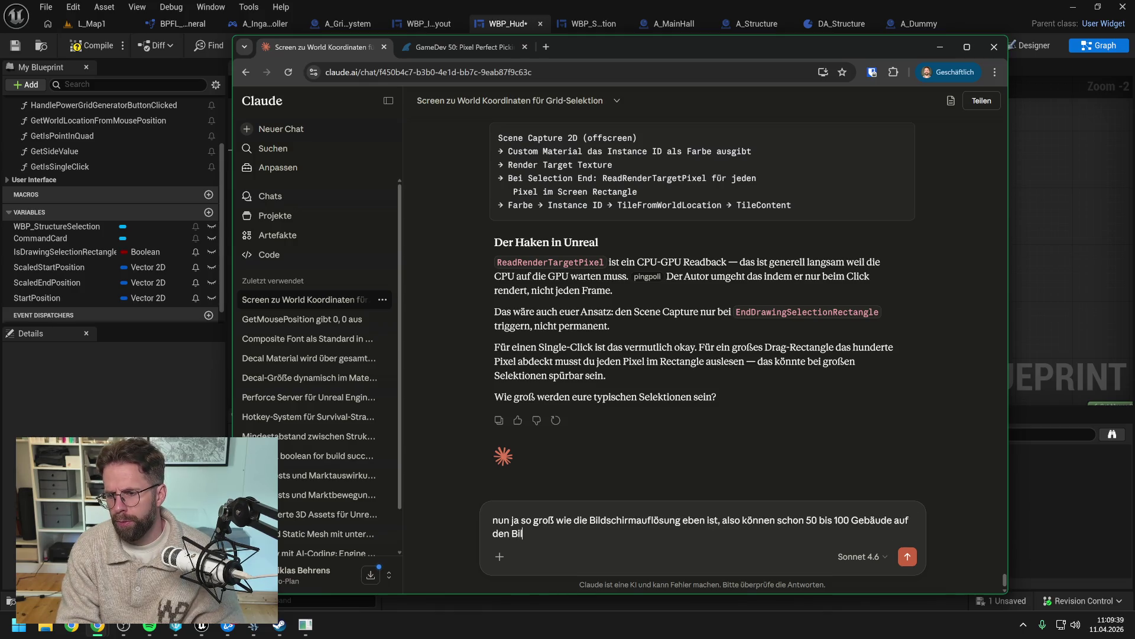
key("BackSpace")
key("BackSpace")
key("BackSpace")
type("m passen")
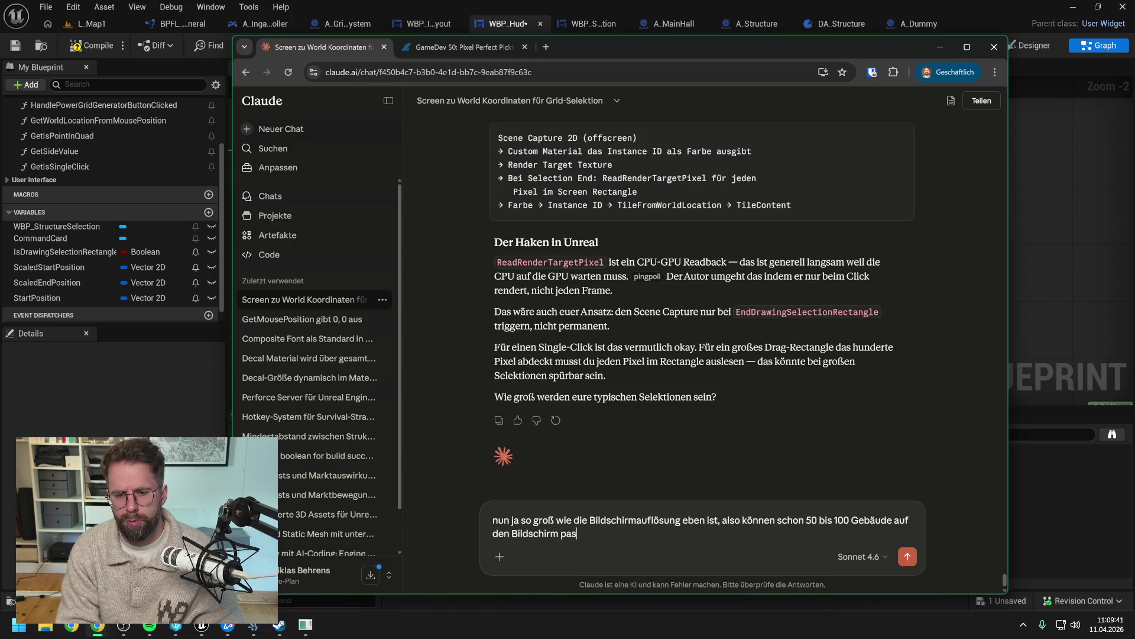
key("Return")
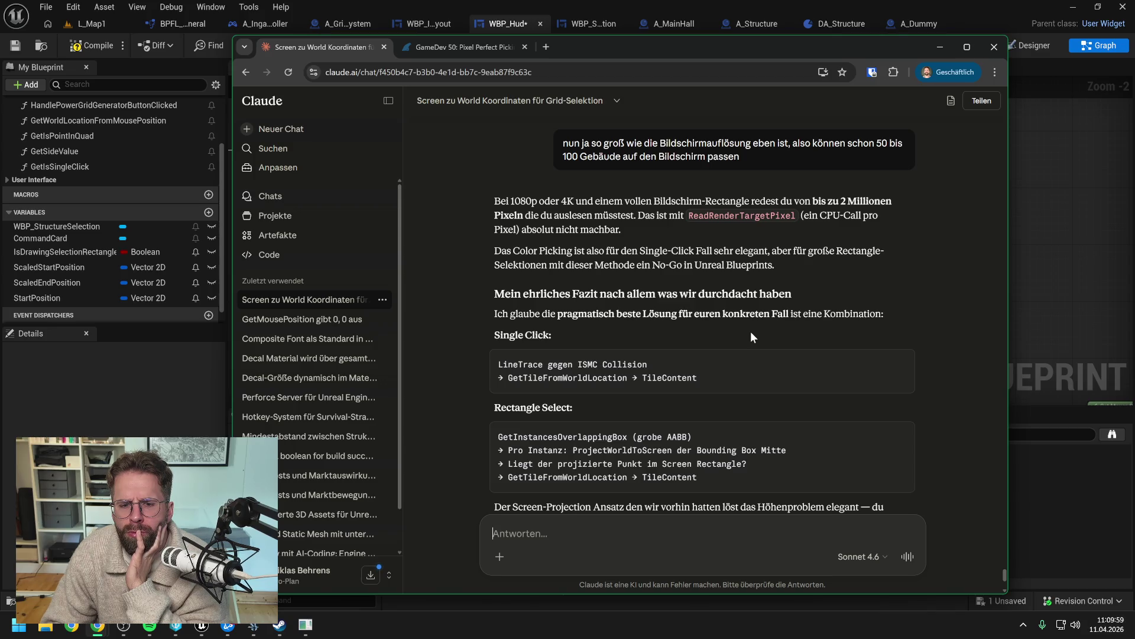
scroll(751, 332, "down", 2)
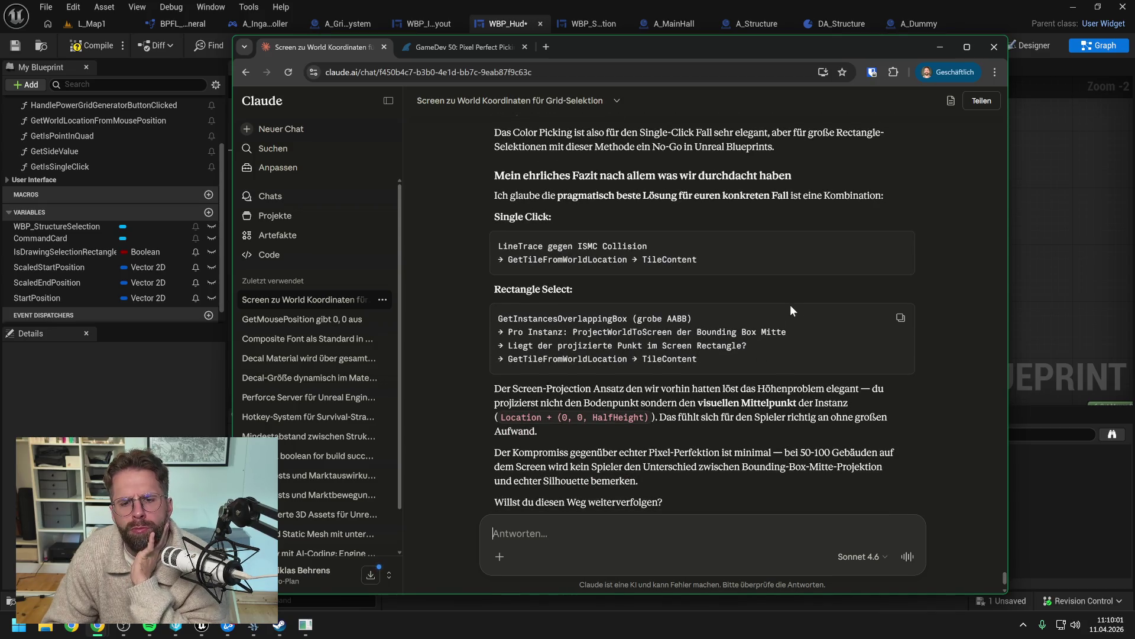
scroll(790, 304, "down", 2)
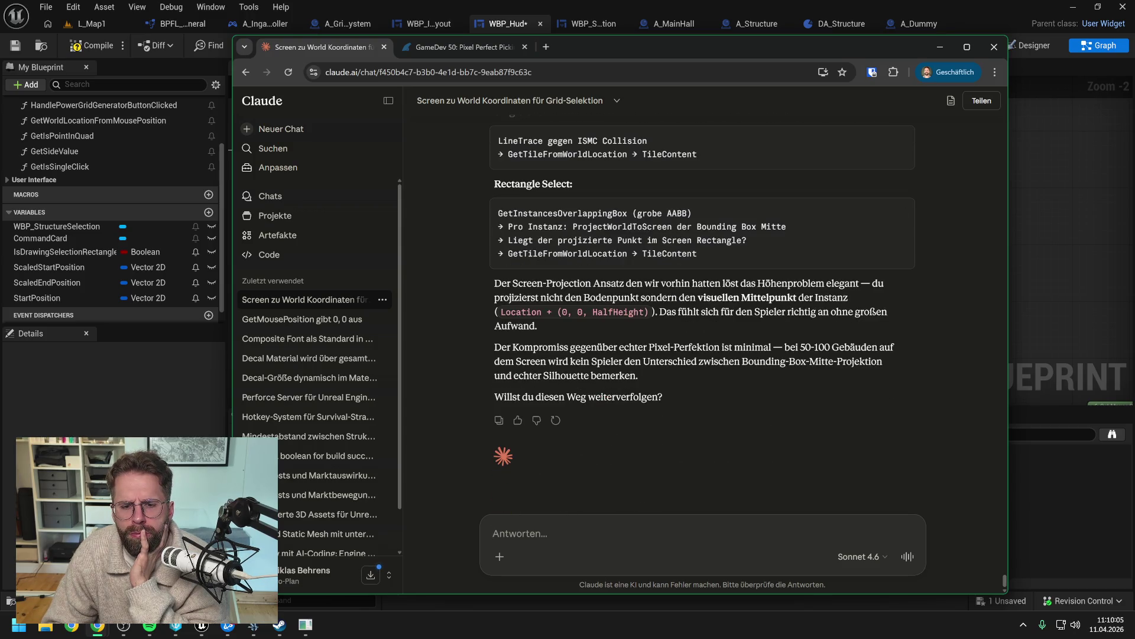
scroll(790, 320, "up", 1)
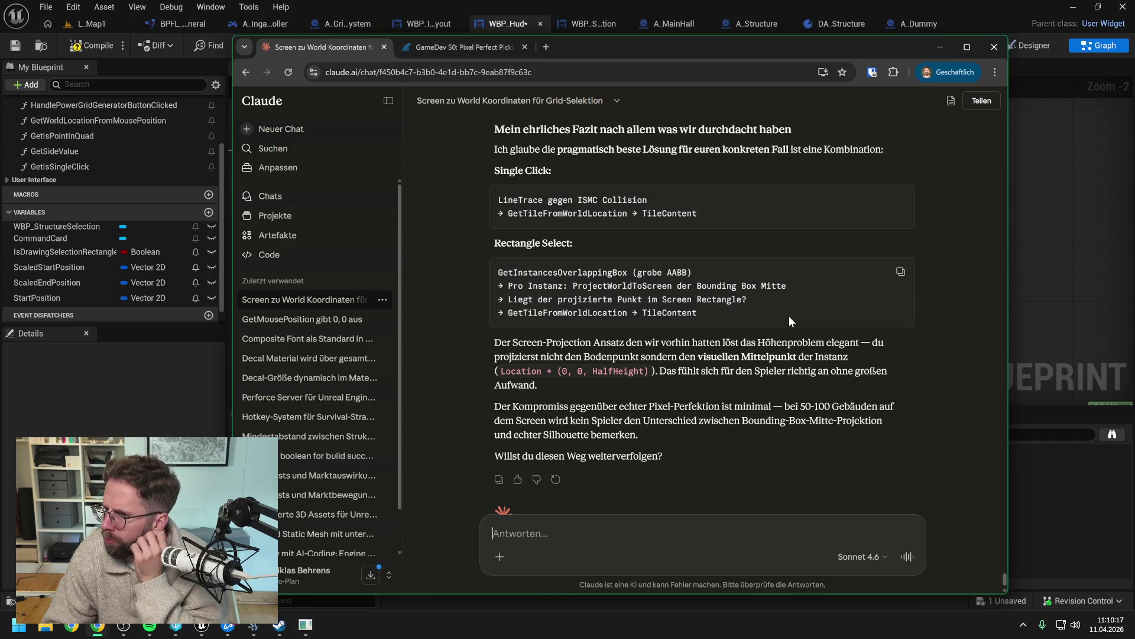
scroll(787, 321, "up", 5)
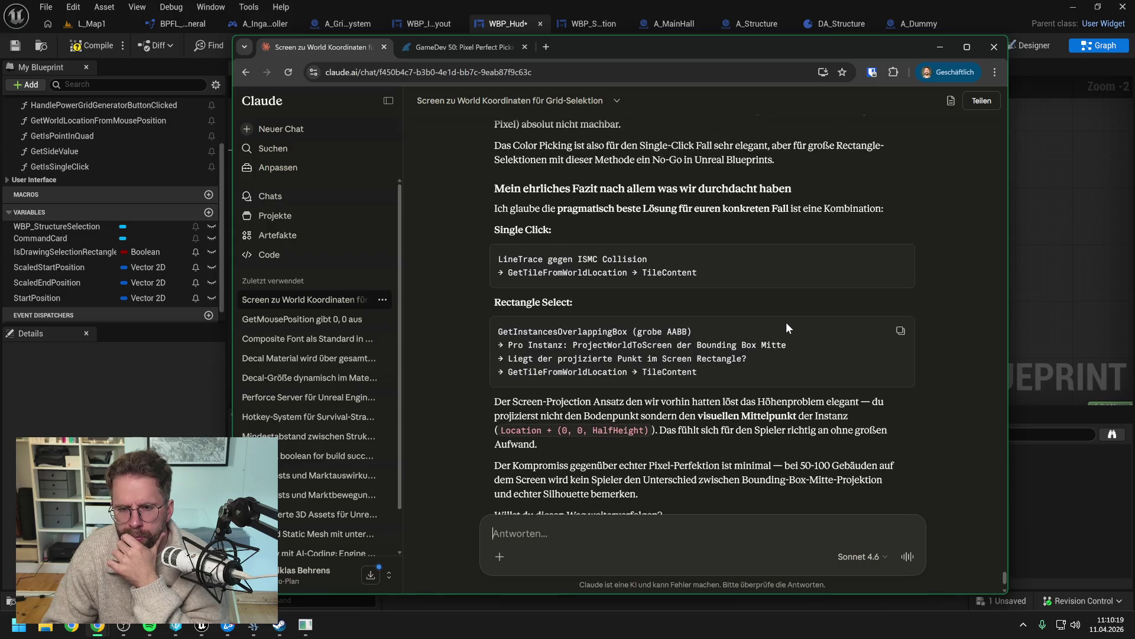
scroll(785, 331, "up", 2)
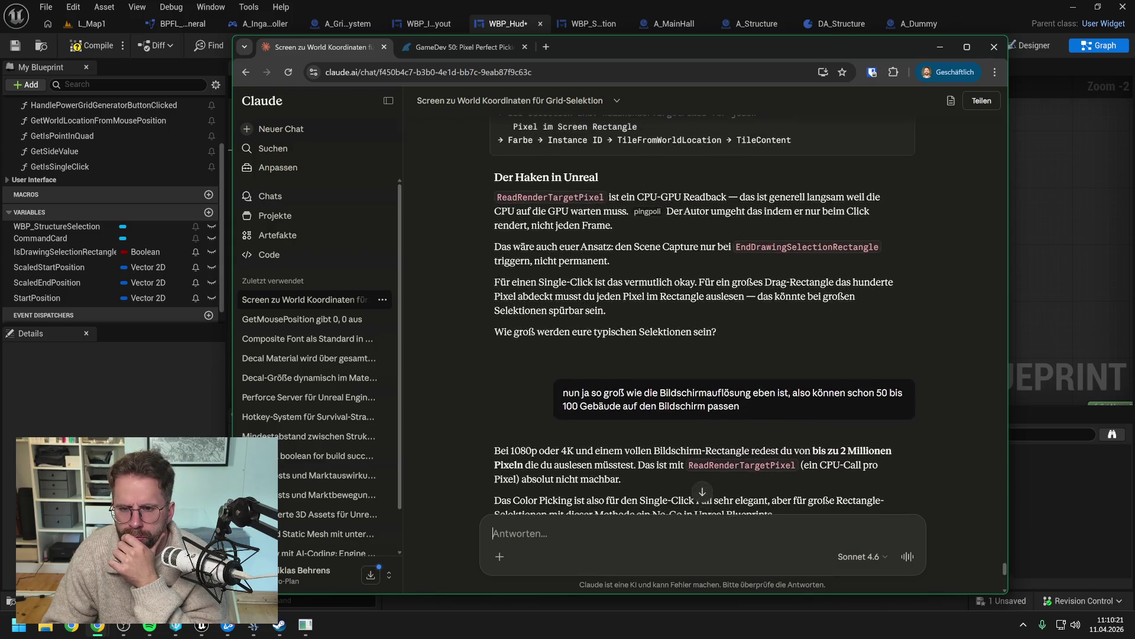
scroll(785, 334, "up", 1)
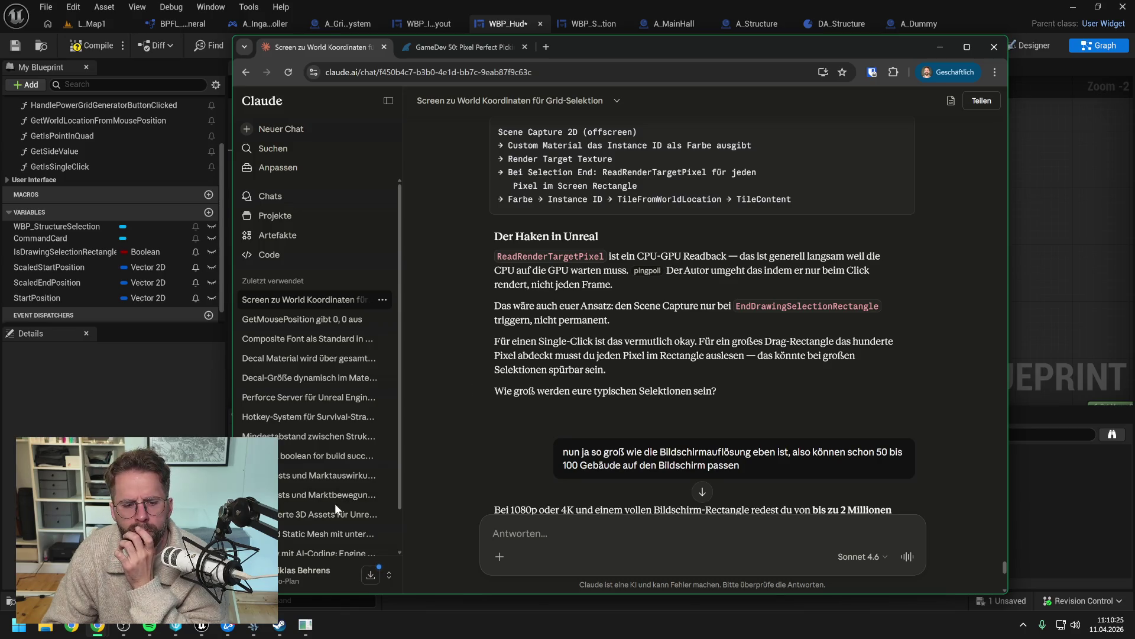
mouse_move(525, 415)
scroll(535, 412, "up", 1)
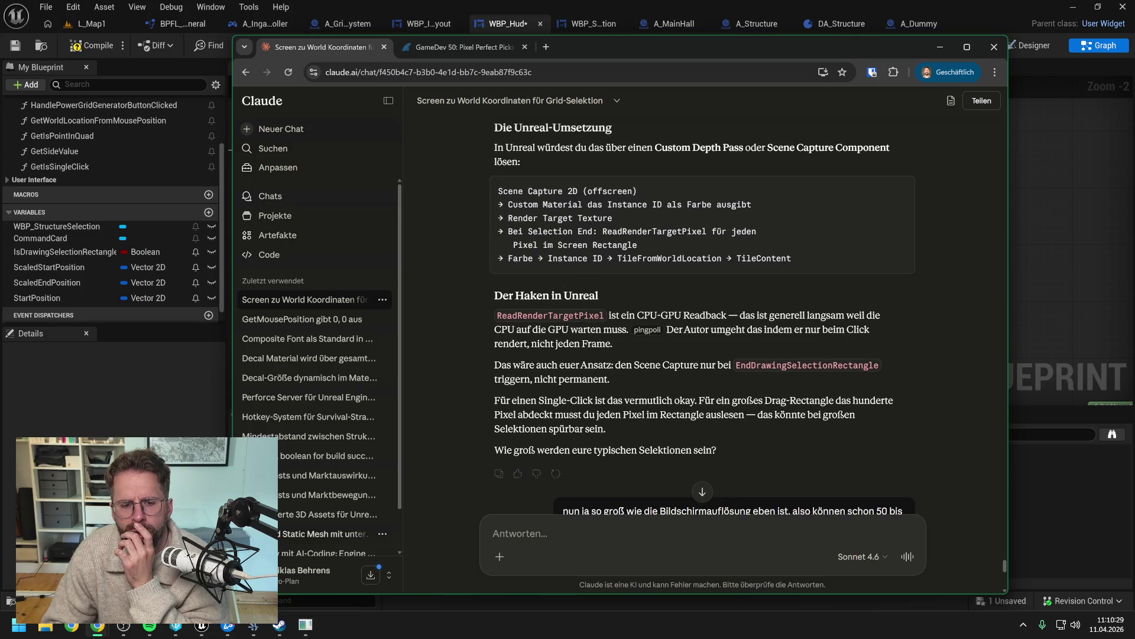
mouse_move(256, 631)
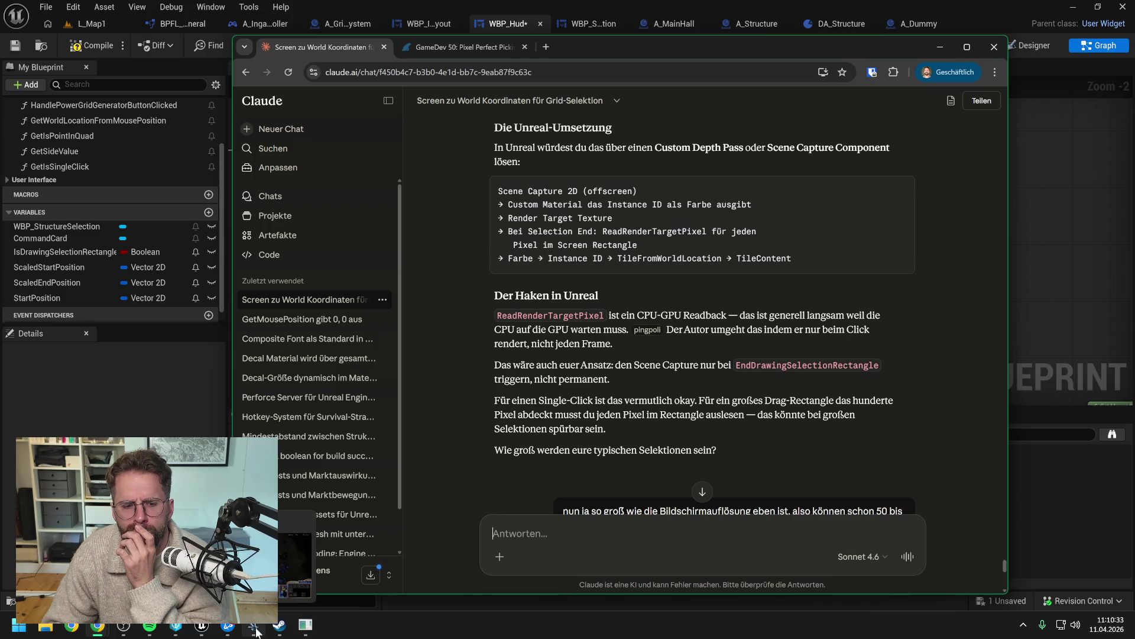
left_click(256, 631)
left_click(539, 362)
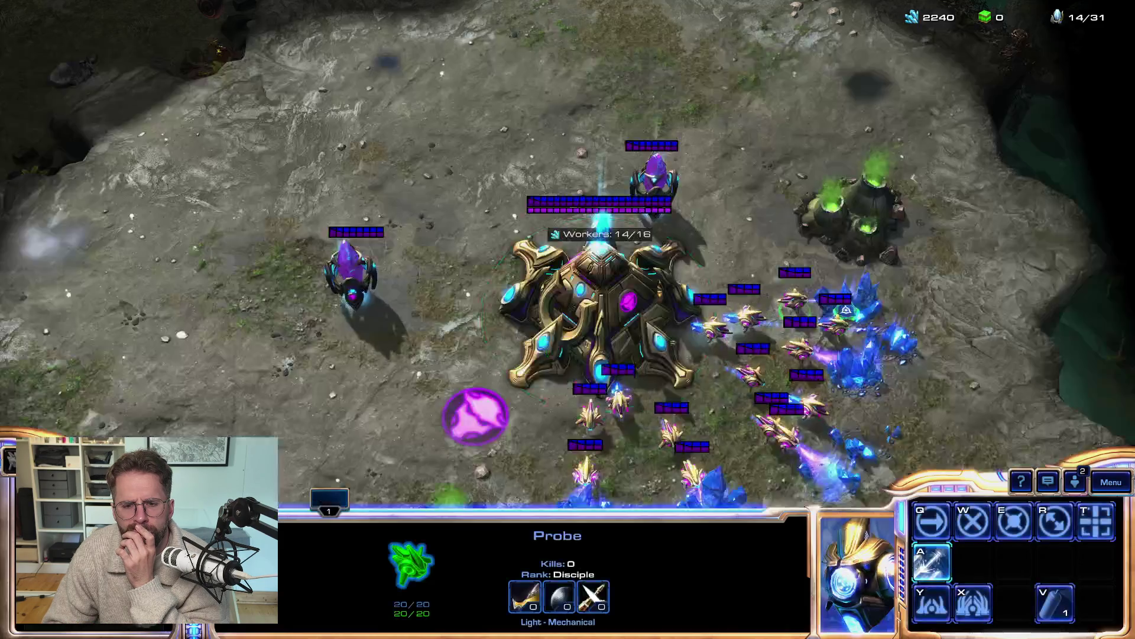
mouse_move(424, 207)
left_mouse_down()
mouse_move(380, 266)
mouse_move(380, 254)
mouse_move(375, 291)
mouse_move(376, 254)
left_mouse_up()
mouse_move(269, 175)
left_mouse_down()
mouse_move(367, 272)
mouse_move(476, 300)
mouse_move(510, 324)
mouse_move(551, 322)
mouse_move(512, 326)
left_mouse_up()
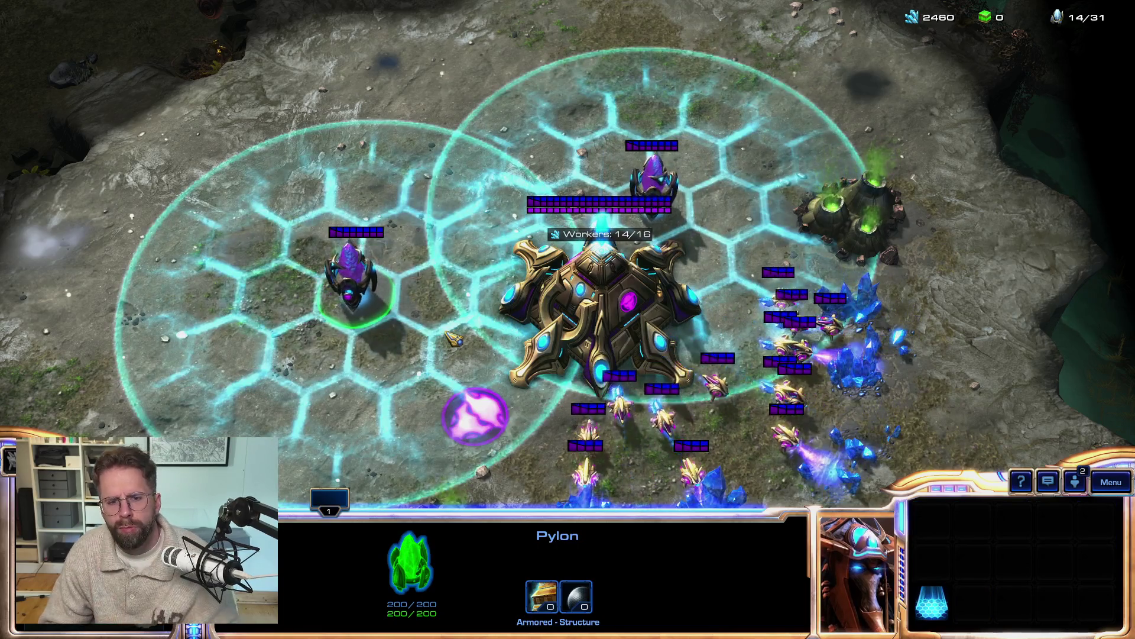
key("Right")
key("Down")
key("1")
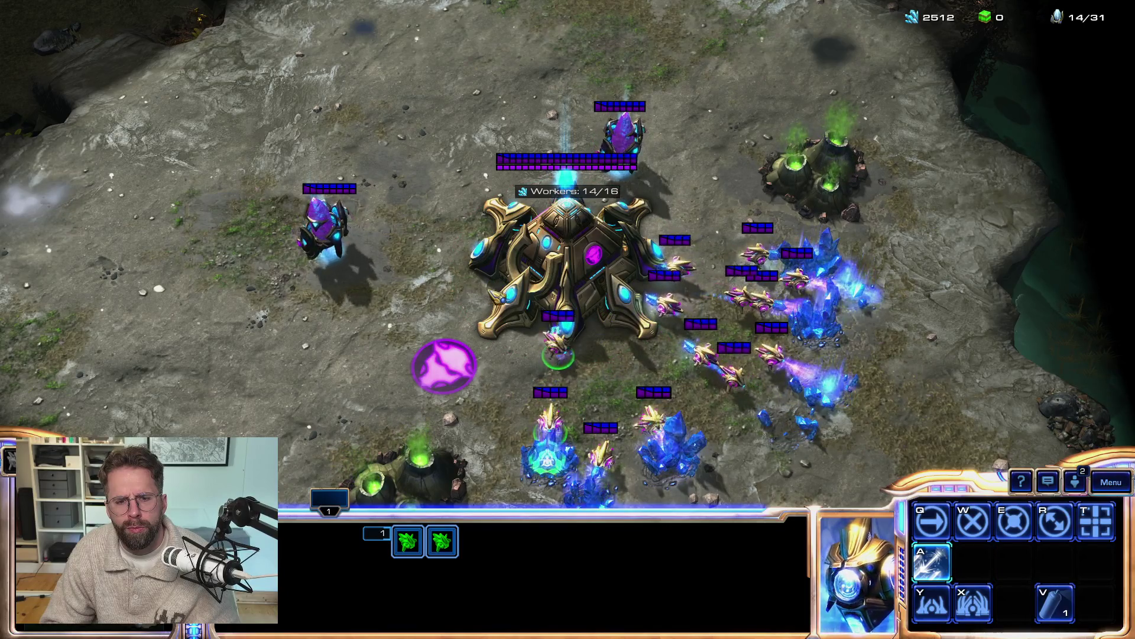
mouse_move(260, 152)
left_mouse_down()
mouse_move(428, 309)
mouse_move(502, 319)
mouse_move(481, 322)
mouse_move(486, 310)
left_mouse_up()
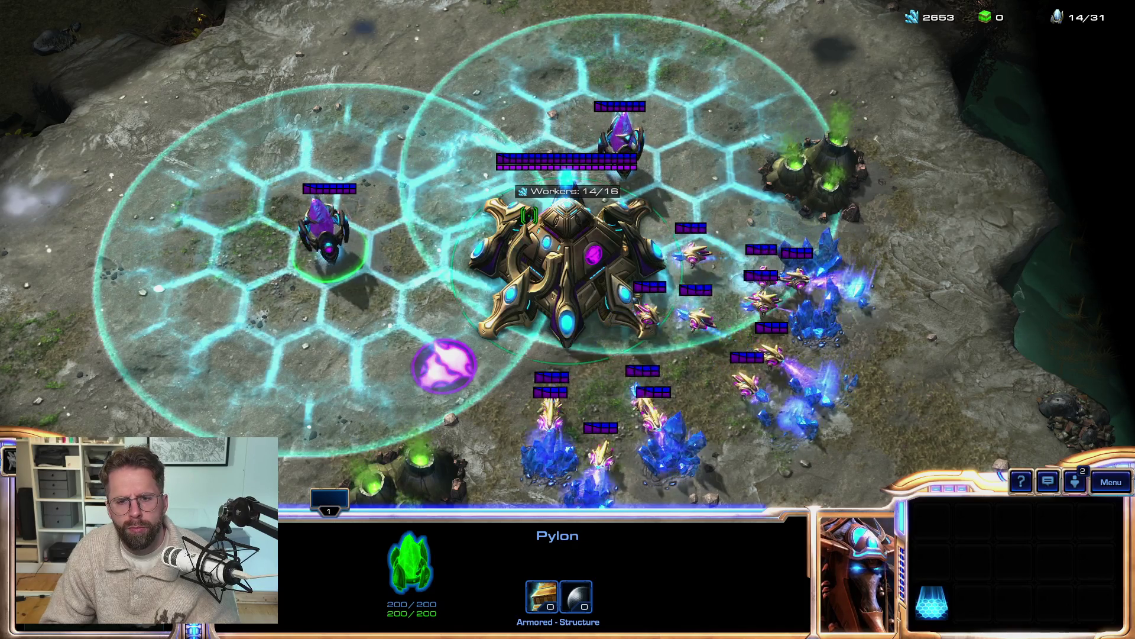
key("F10")
key("alt+Tab")
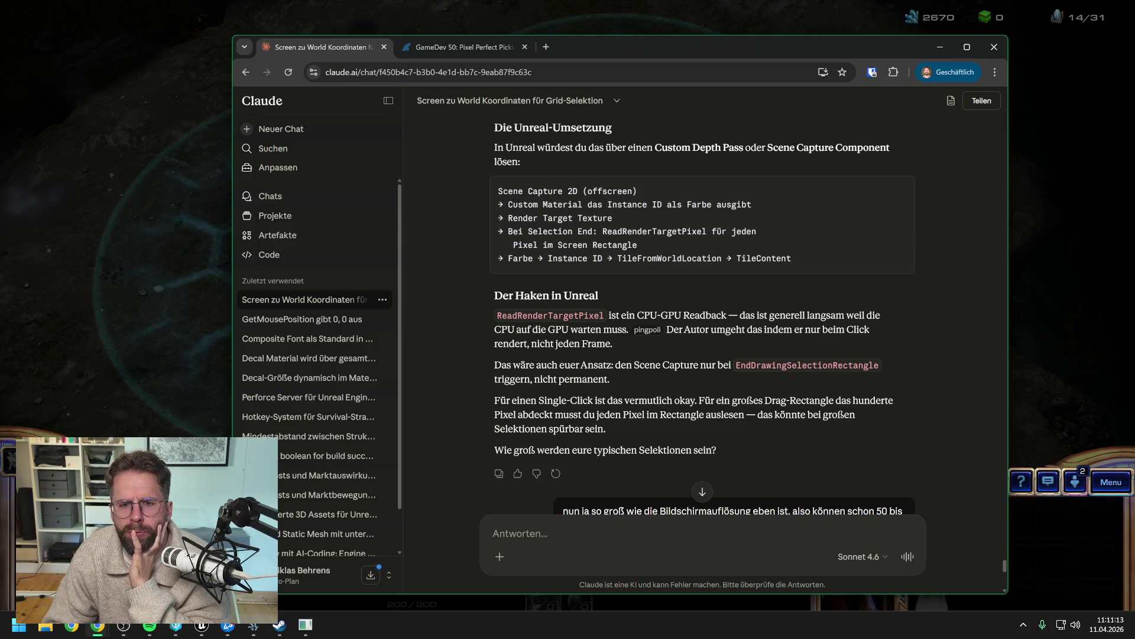
scroll(689, 307, "up", 1)
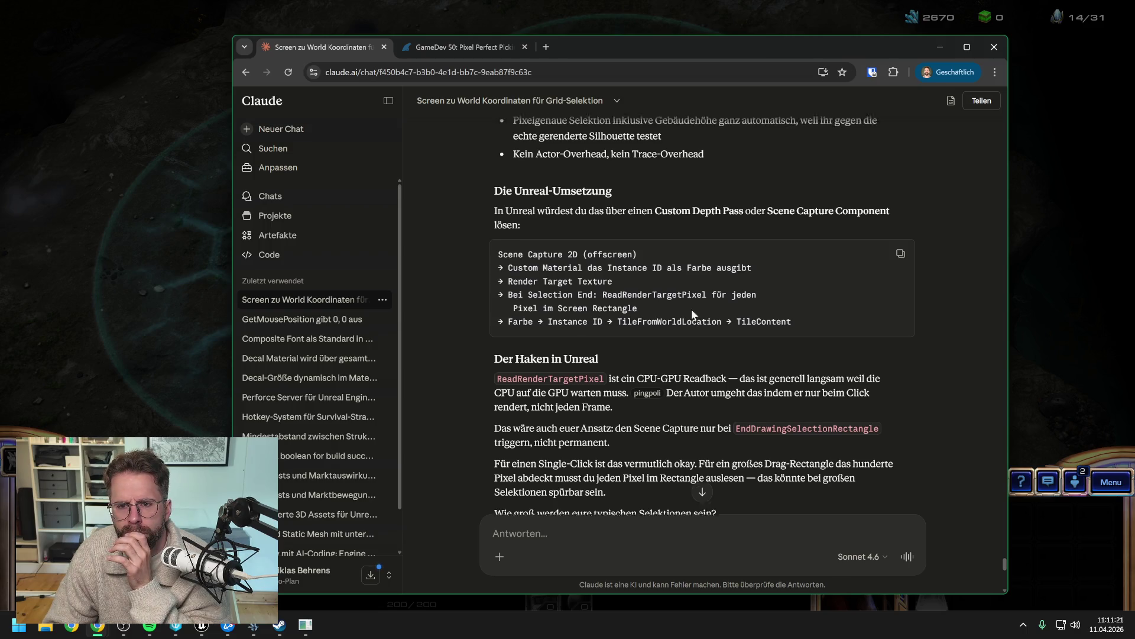
scroll(690, 309, "up", 1)
scroll(692, 310, "up", 1)
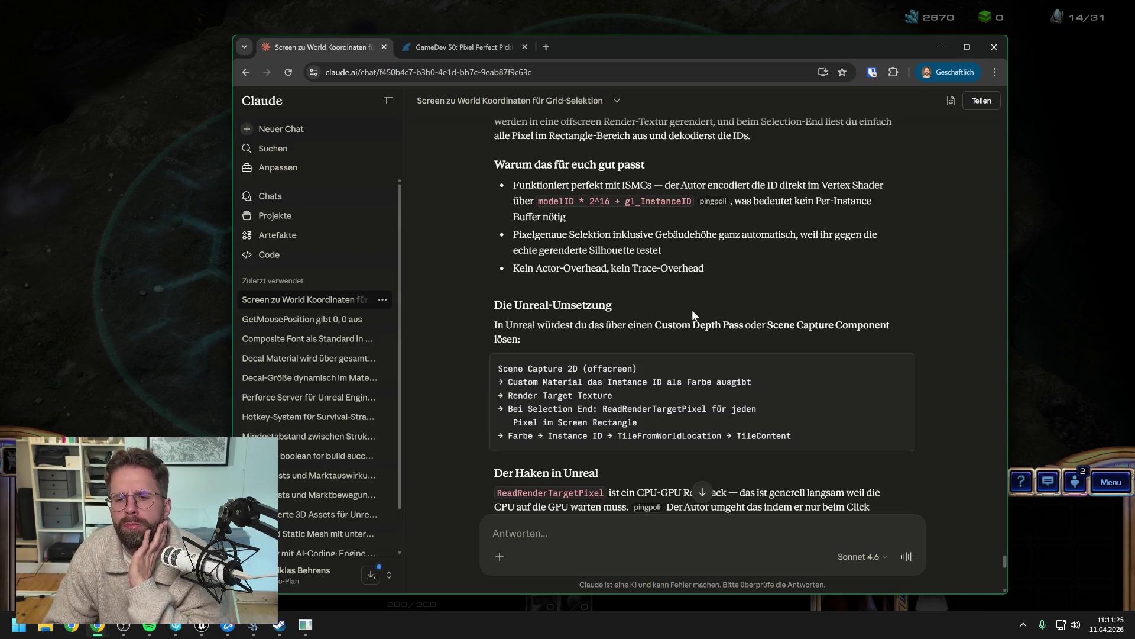
scroll(708, 312, "up", 1)
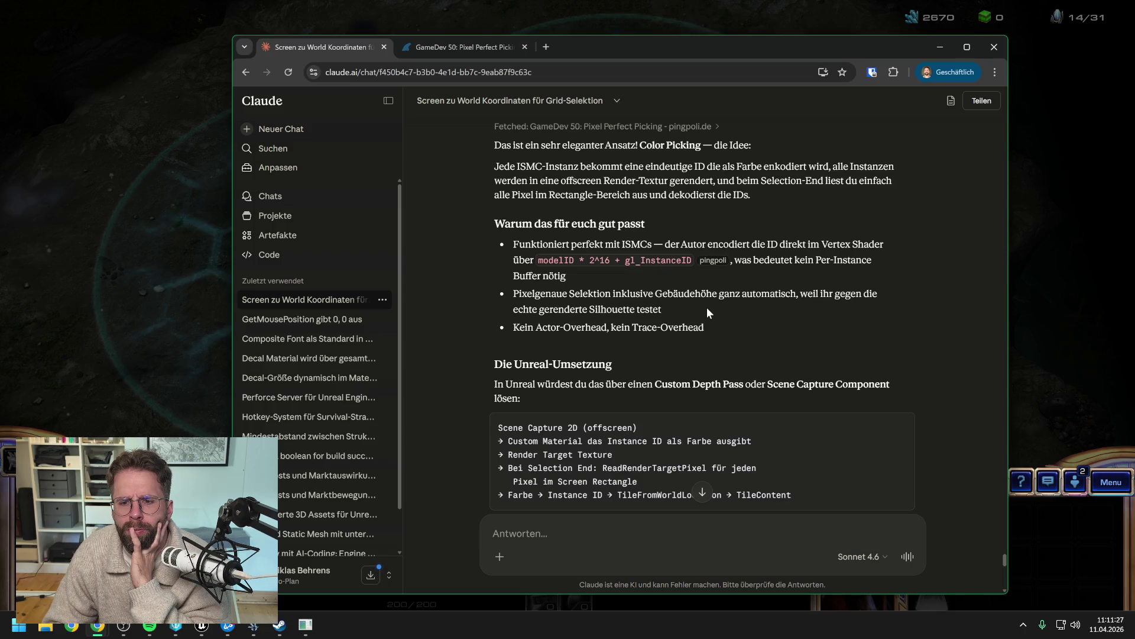
scroll(707, 312, "down", 2)
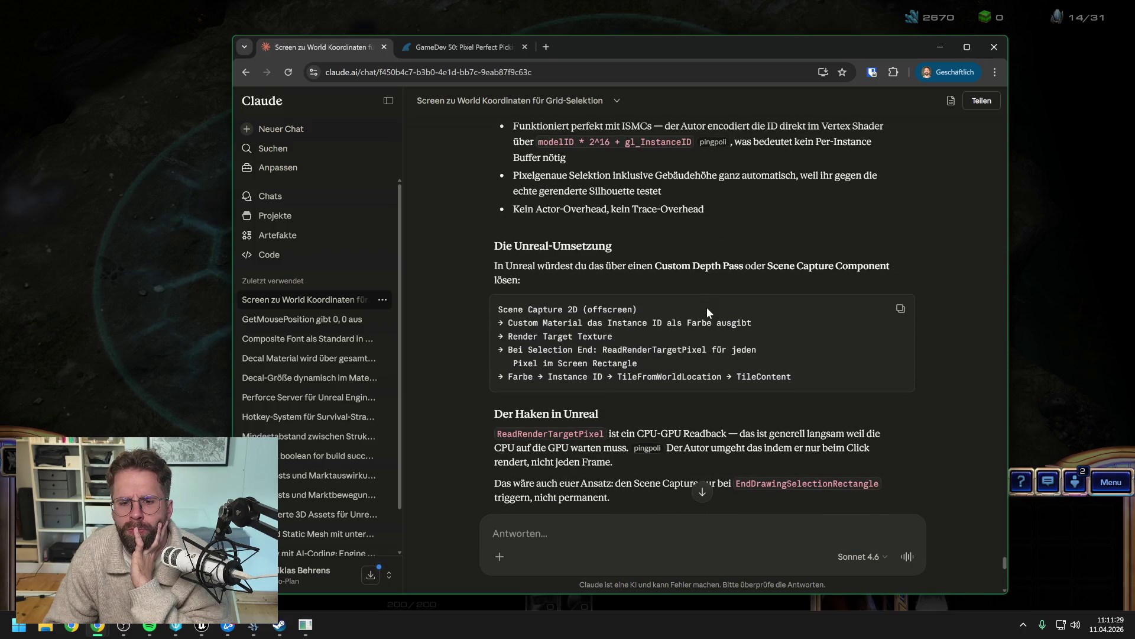
scroll(722, 270, "down", 1)
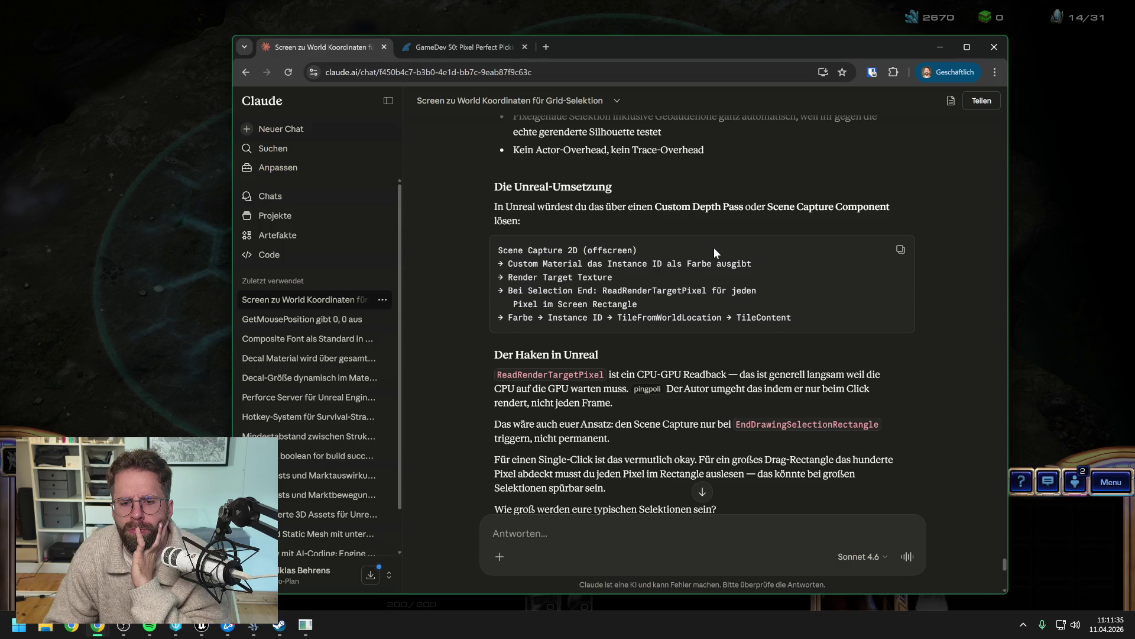
scroll(714, 247, "down", 6)
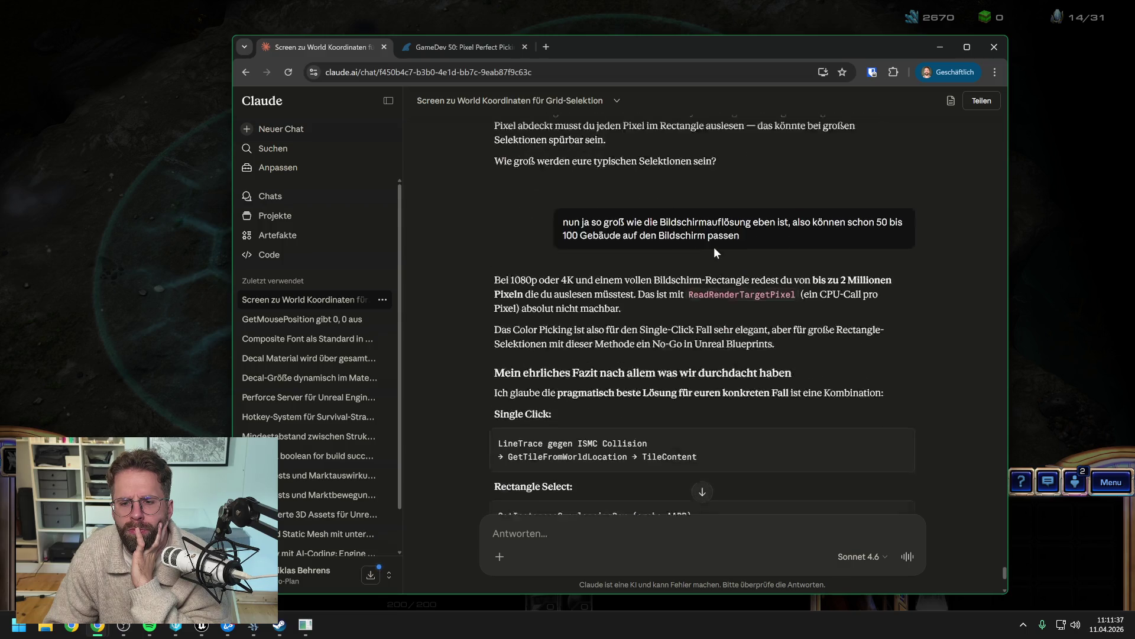
scroll(714, 248, "down", 1)
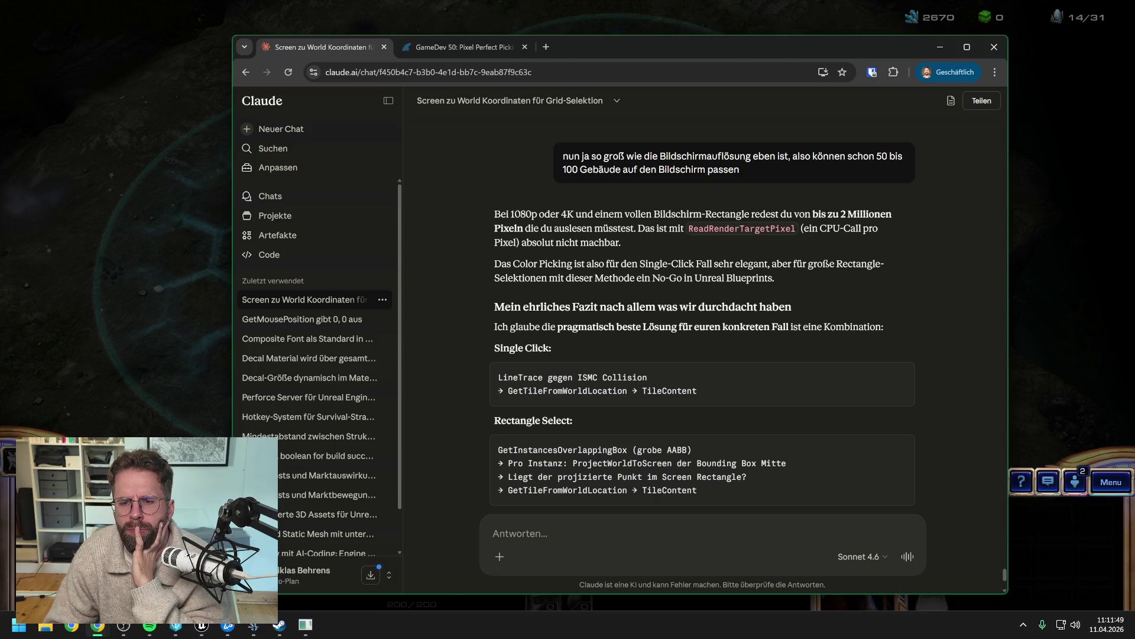
scroll(703, 325, "down", 3)
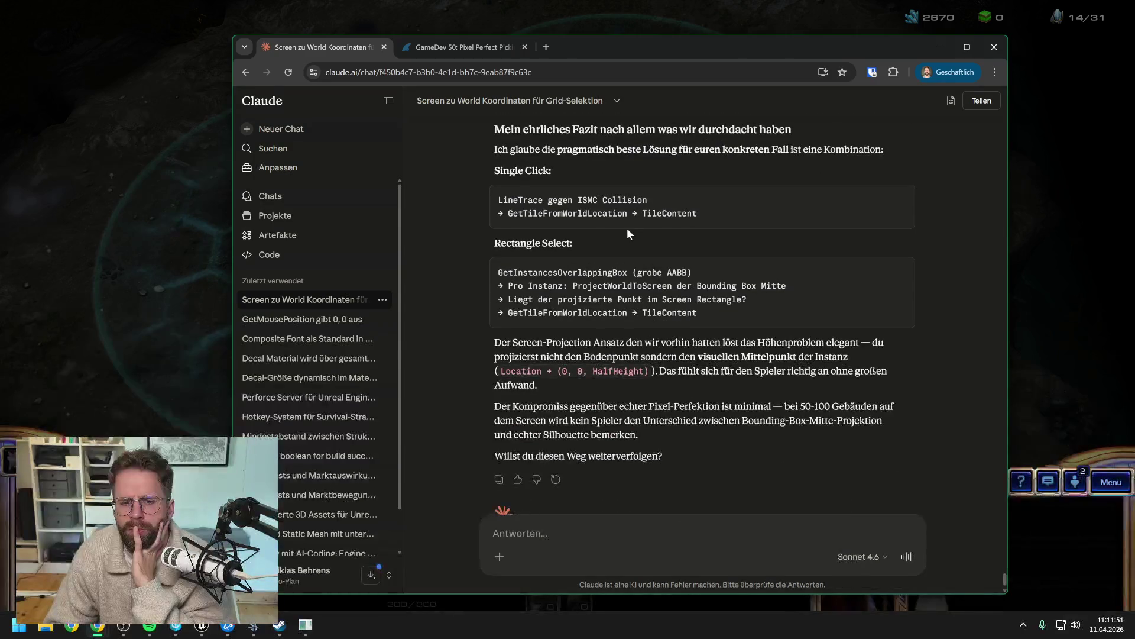
scroll(628, 234, "down", 1)
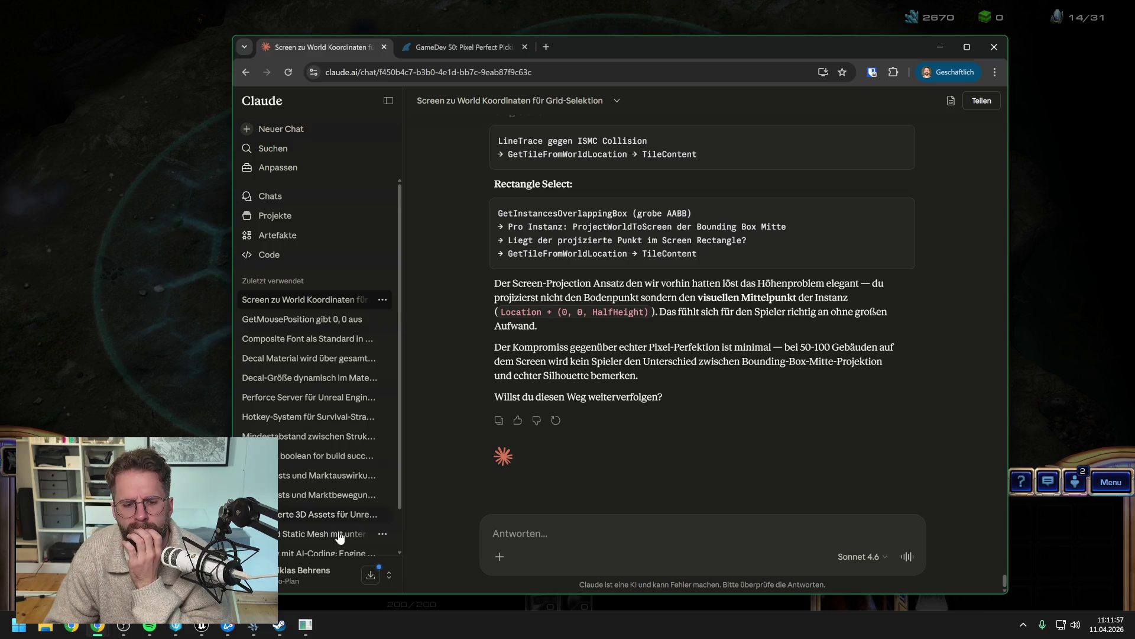
key("alt+Tab")
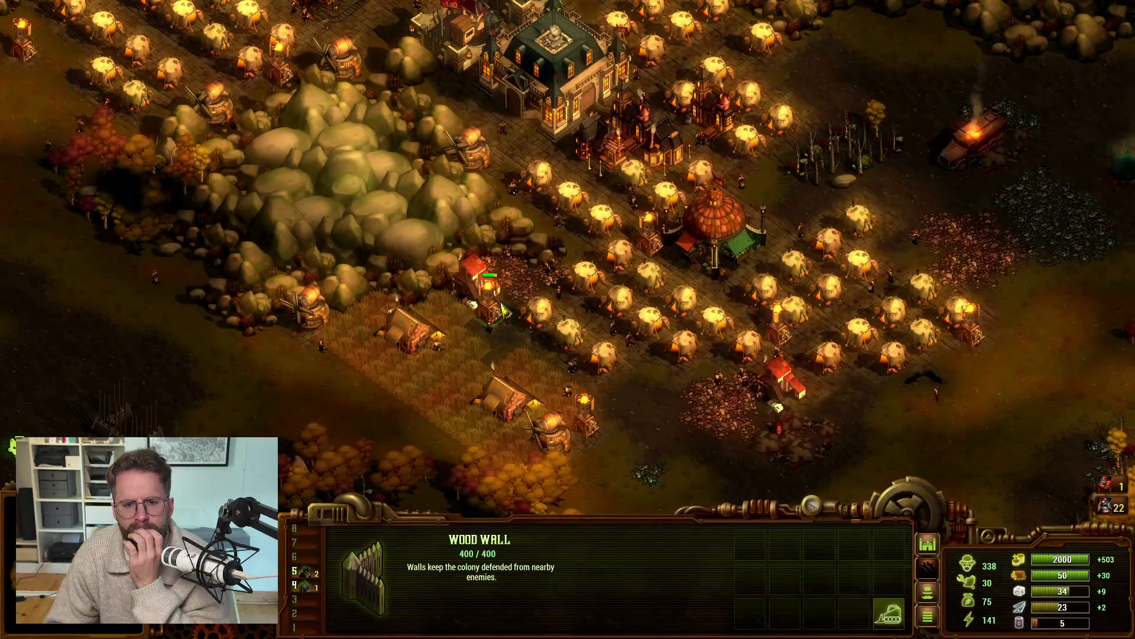
Step: Box-select several tents beside the rocks in They Are Billions, then return to Claude
mouse_move(528, 245)
left_mouse_down()
mouse_move(559, 269)
mouse_move(576, 271)
mouse_move(587, 254)
left_mouse_up()
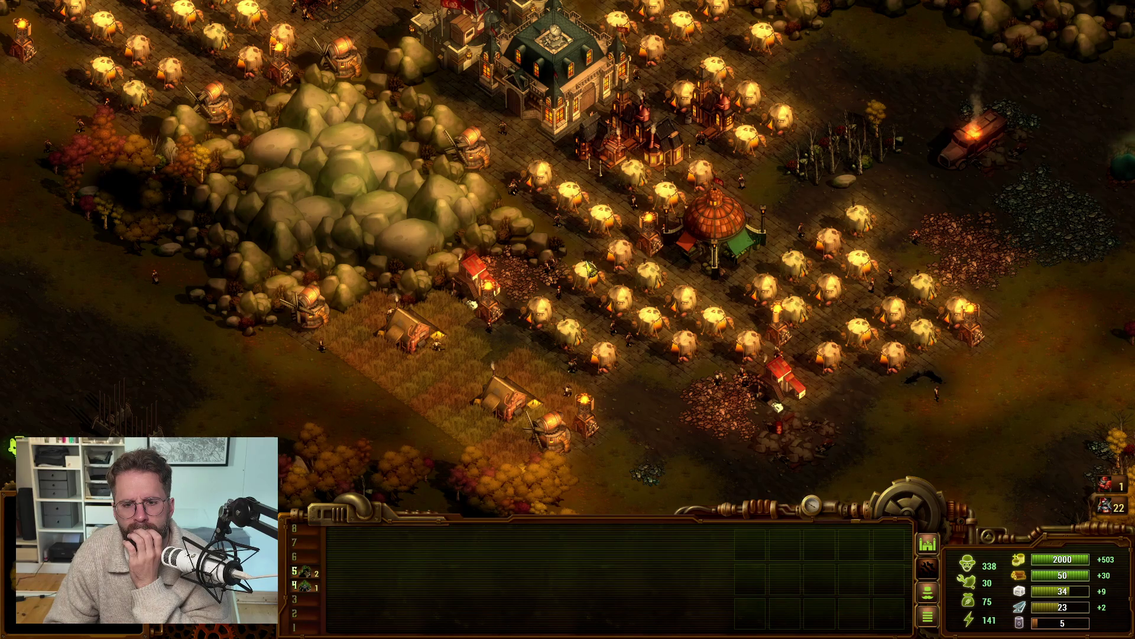
scroll(588, 265, "up", 3)
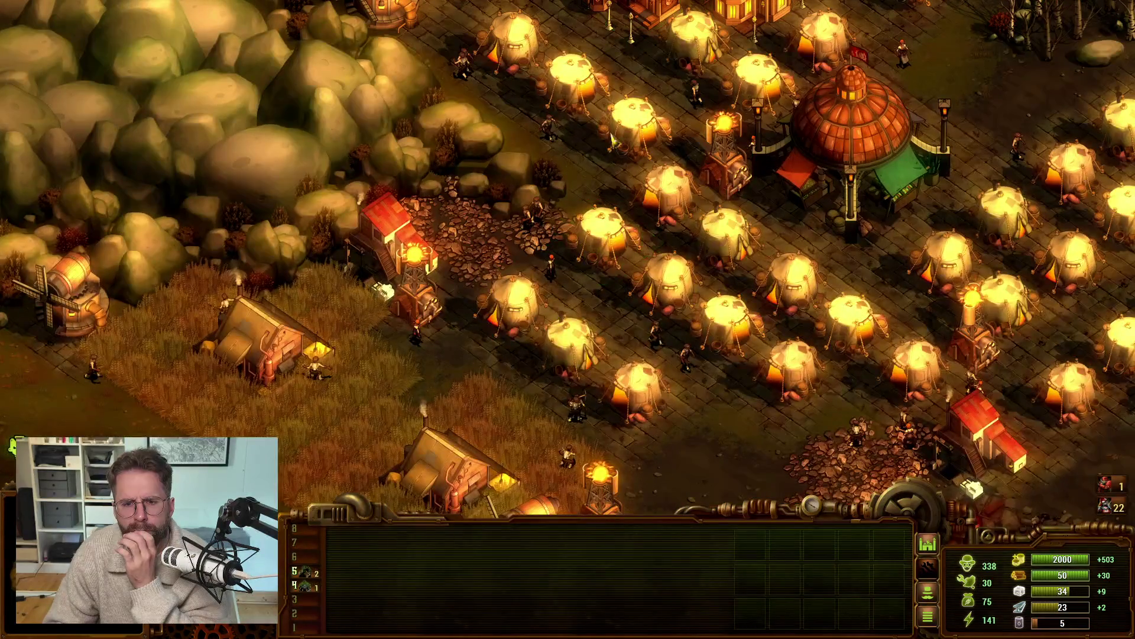
key("w")
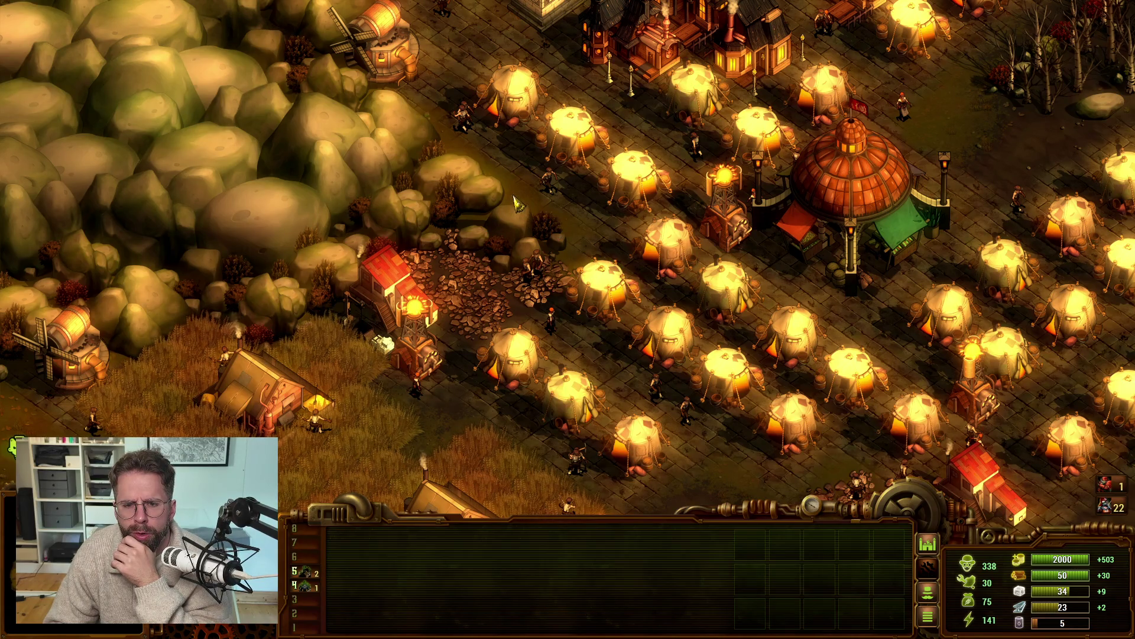
mouse_move(507, 186)
left_mouse_down()
mouse_move(585, 231)
mouse_move(598, 251)
mouse_move(599, 234)
mouse_move(583, 254)
mouse_move(577, 237)
mouse_move(595, 244)
mouse_move(448, 273)
mouse_move(447, 304)
mouse_move(476, 308)
mouse_move(456, 314)
mouse_move(516, 324)
mouse_move(519, 273)
mouse_move(582, 254)
left_mouse_up()
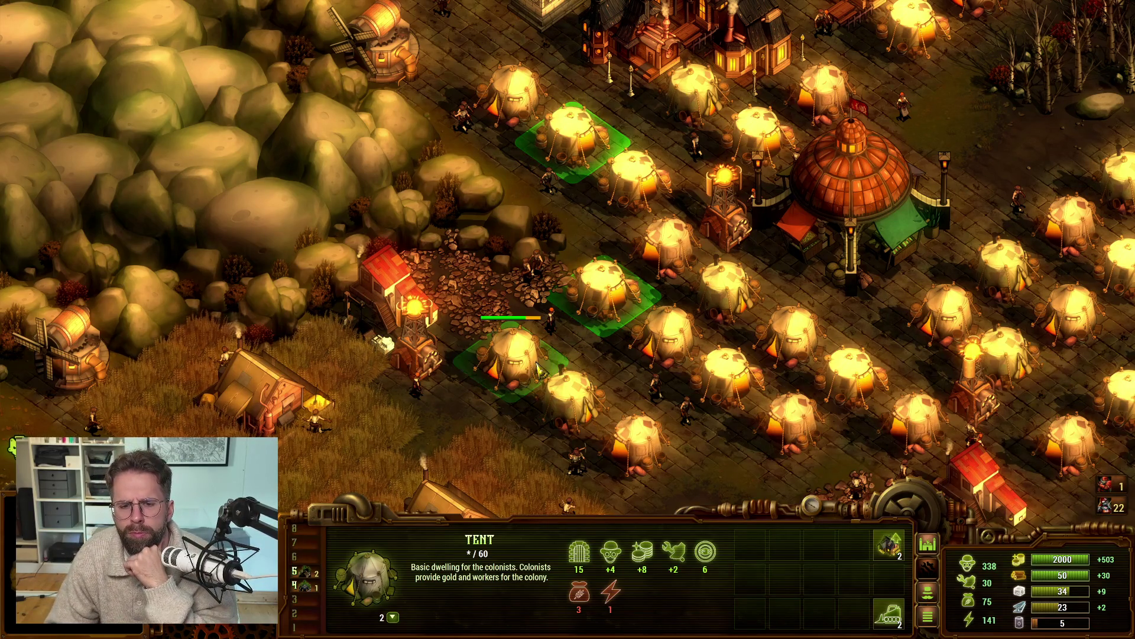
key("w")
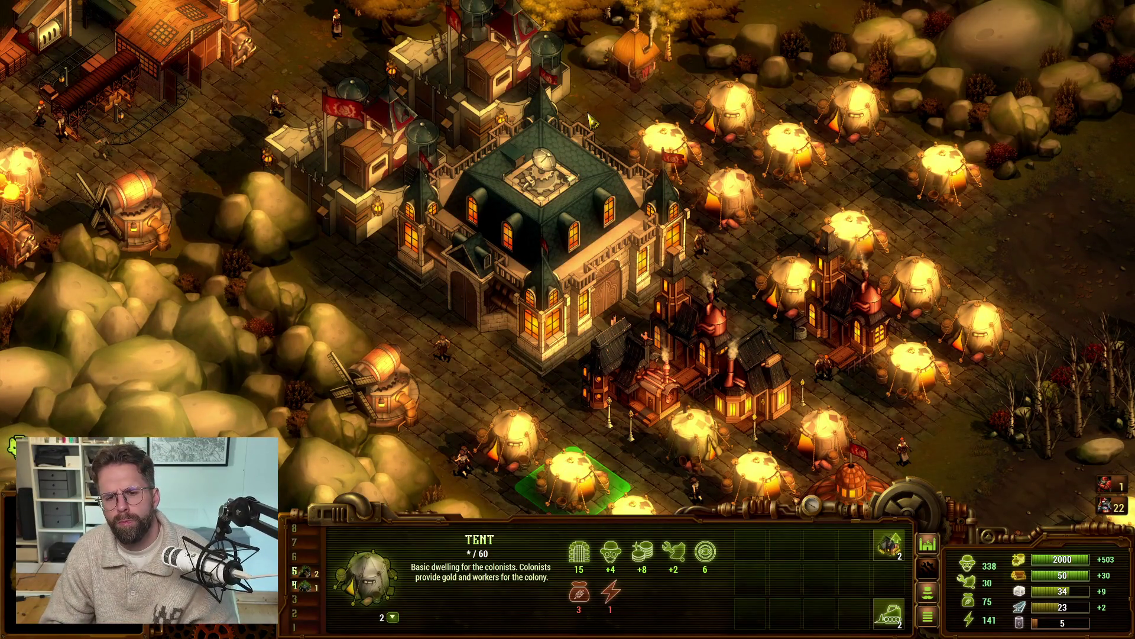
key("alt+Tab")
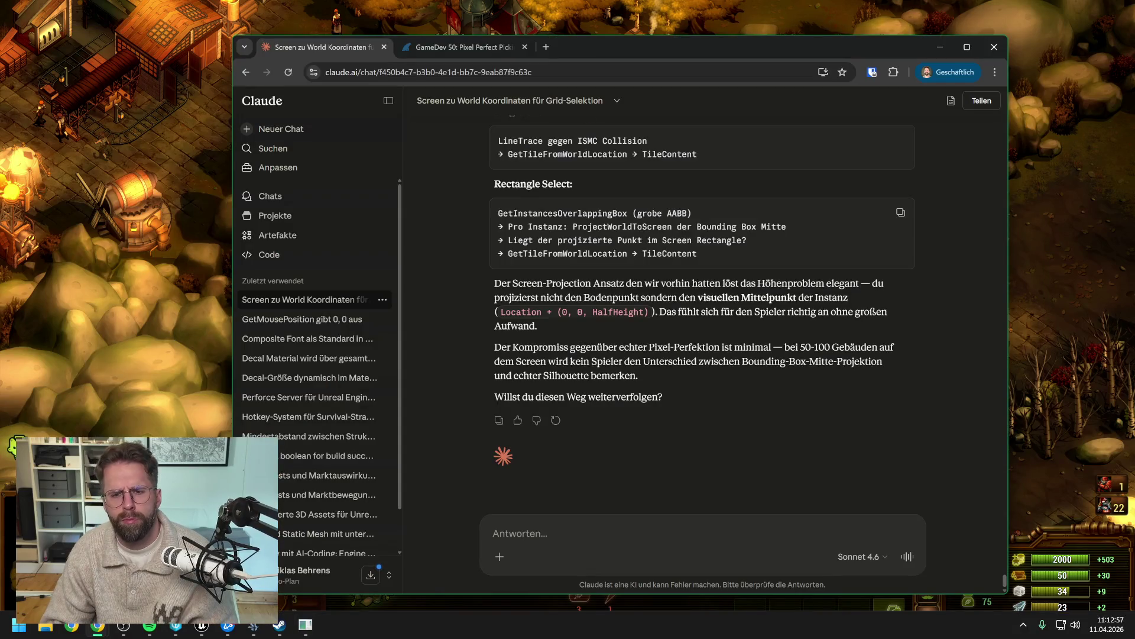
Step: Send a German message choosing pixel-perfect single-click and rougher rectangle selection, requesting step-by-step help
scroll(659, 313, "up", 3)
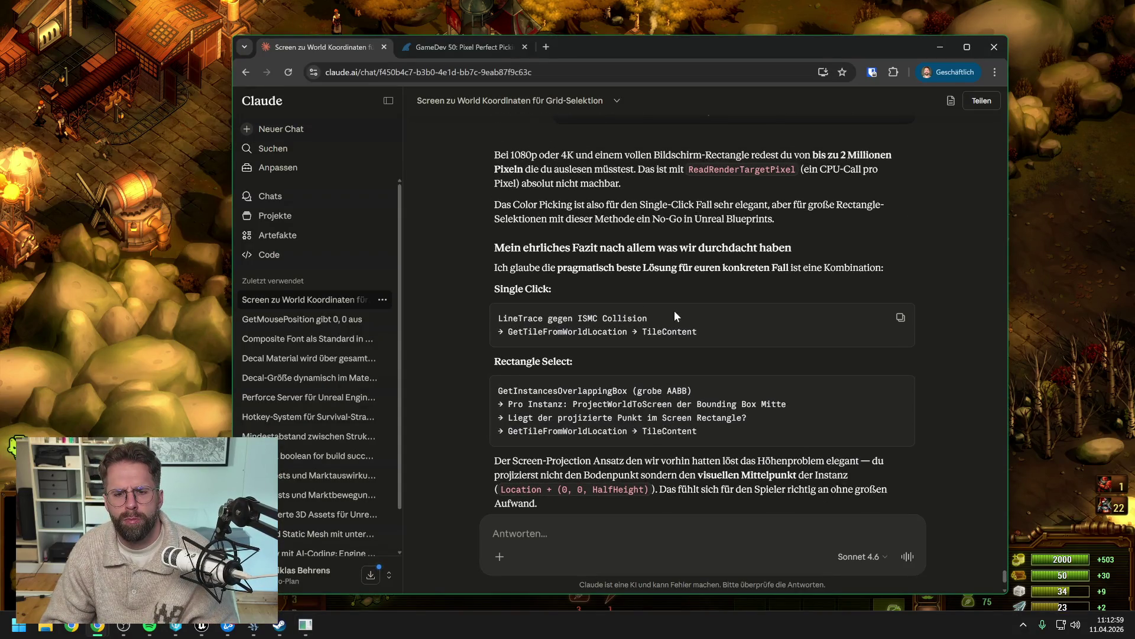
scroll(674, 311, "down", 3)
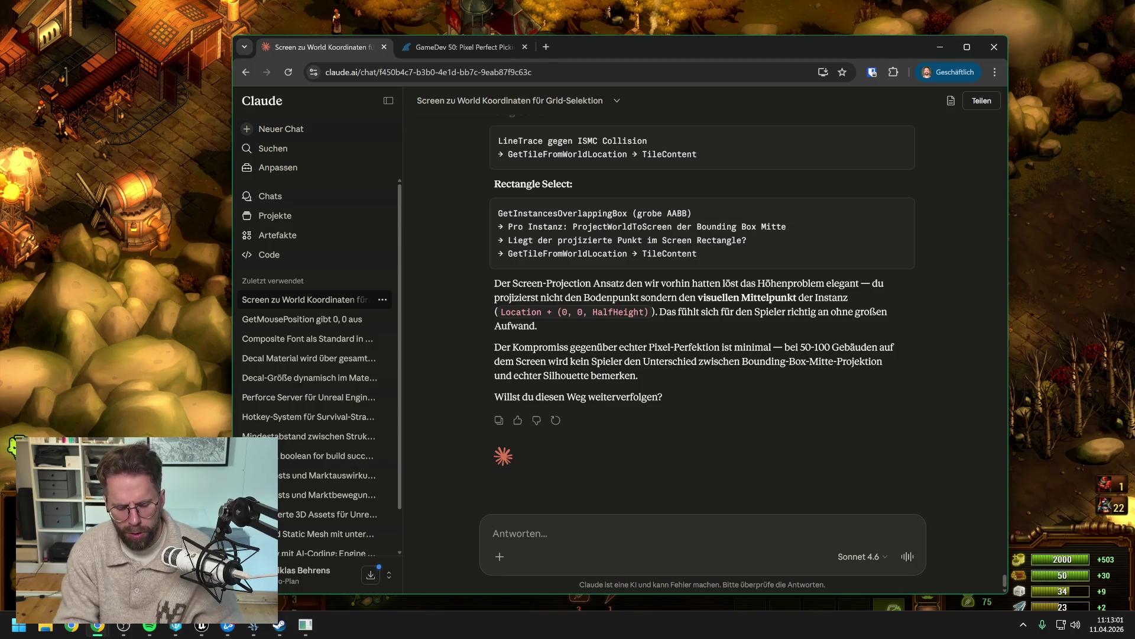
type("ok lass uns")
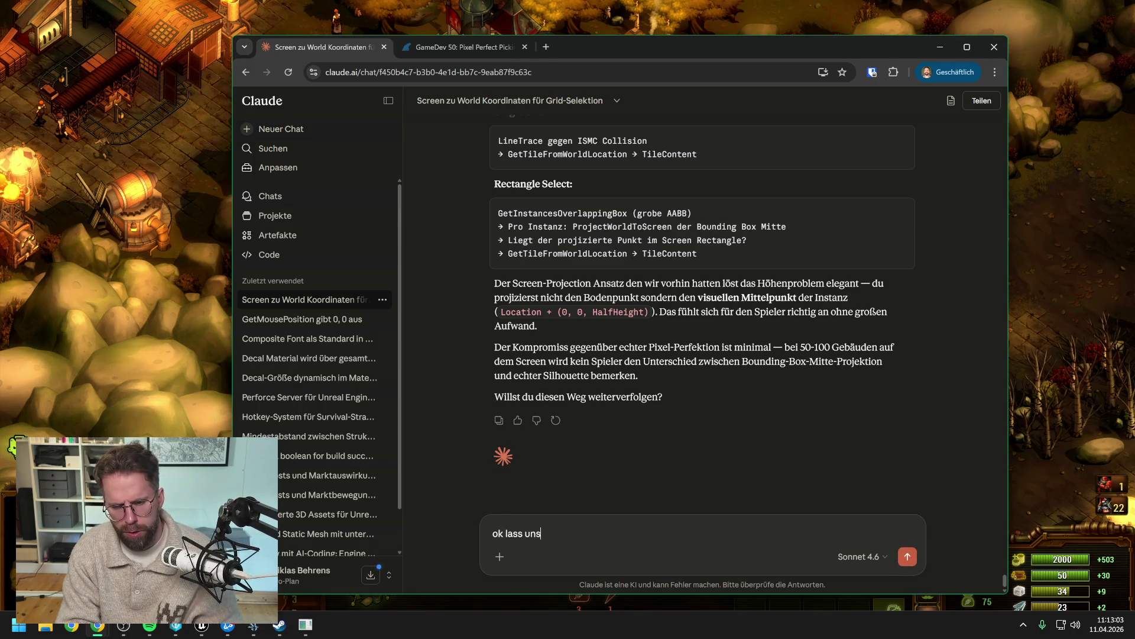
type(" das mal probieren")
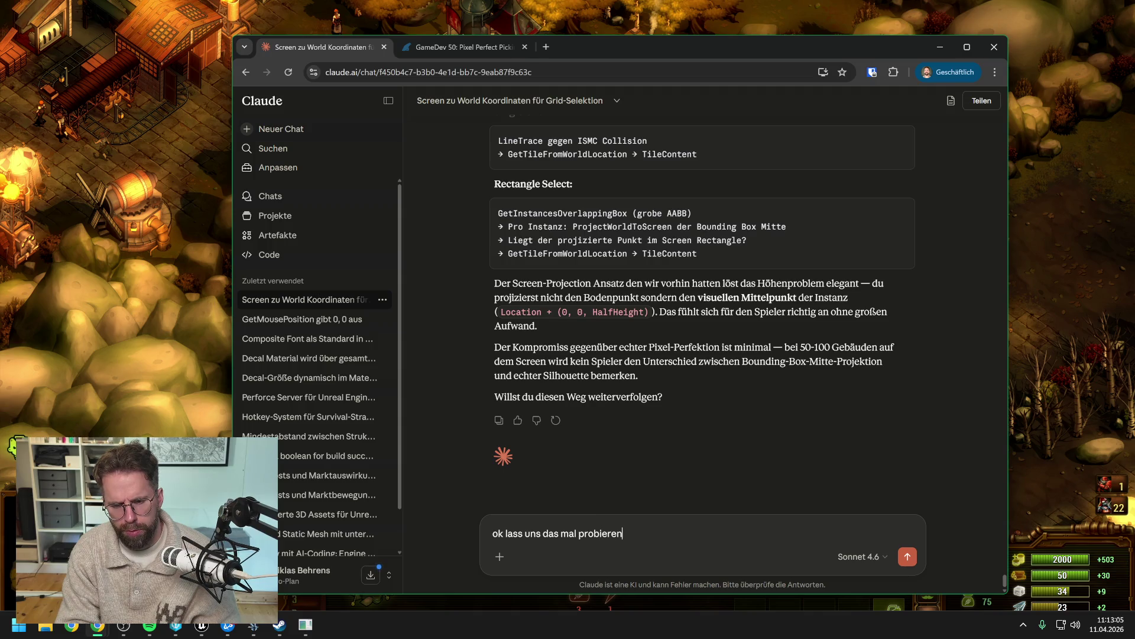
type(". Wir b")
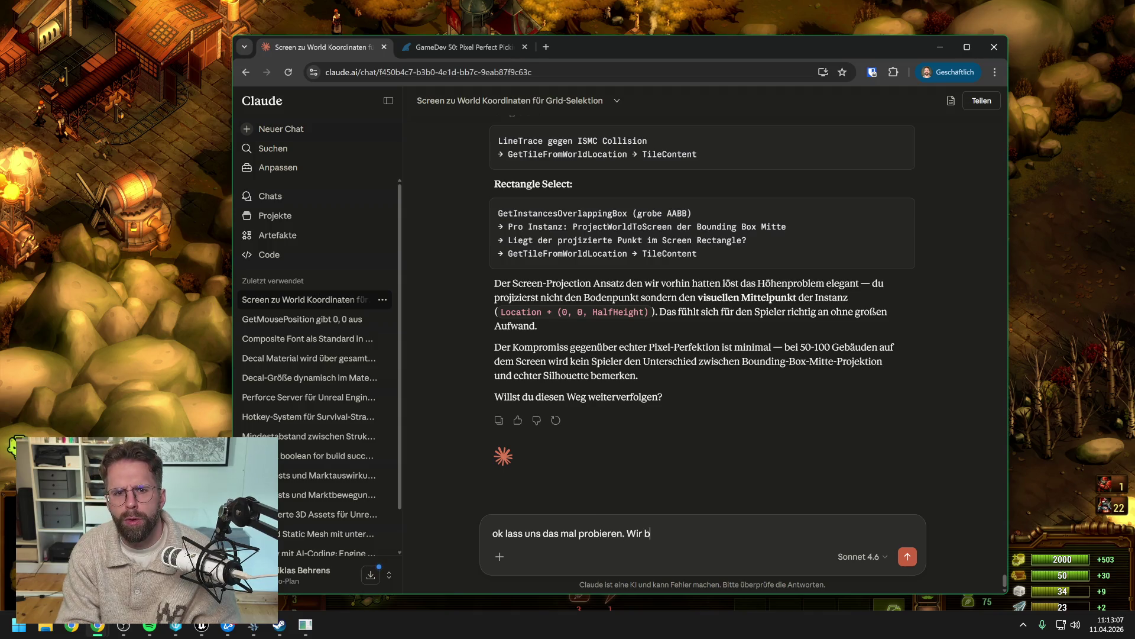
type("auen für Sing")
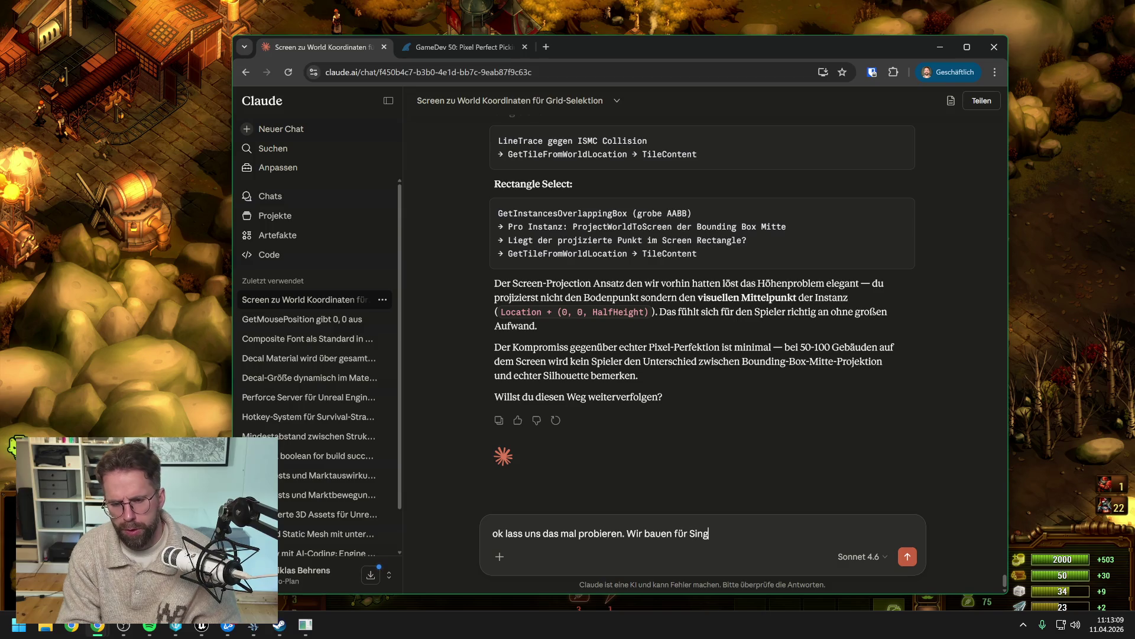
type("le Clicking")
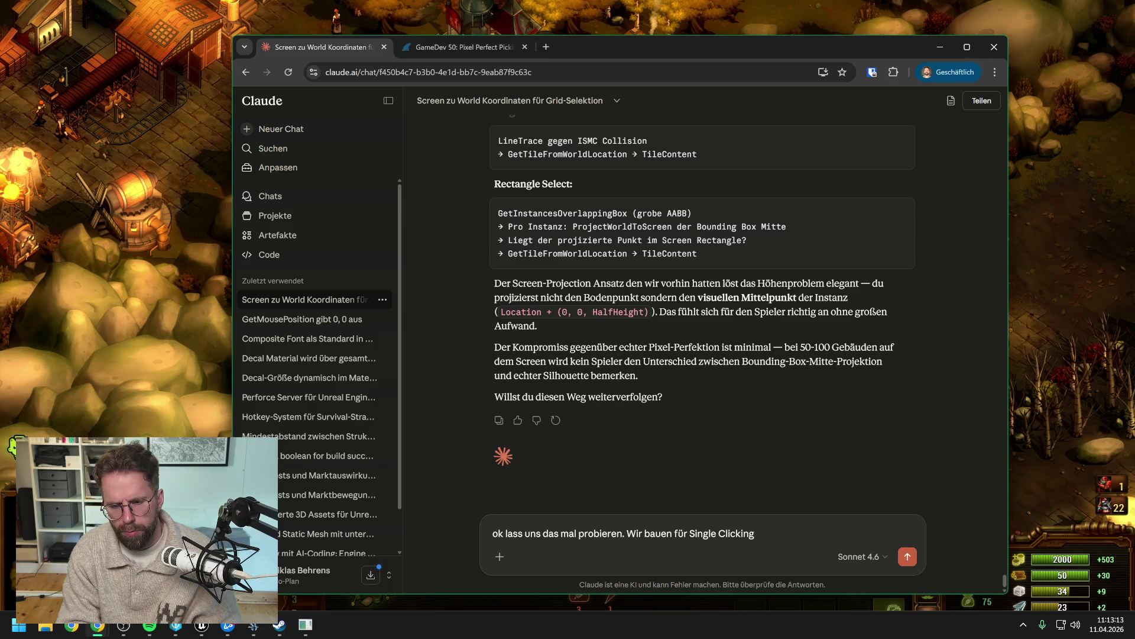
type(" d")
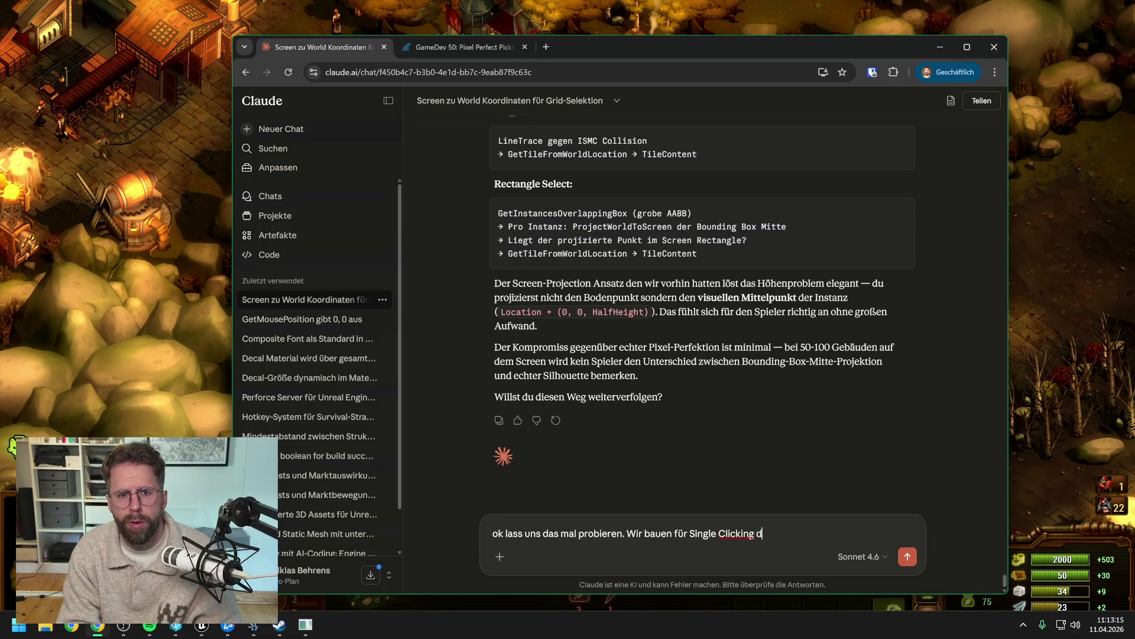
type("ie Pixel")
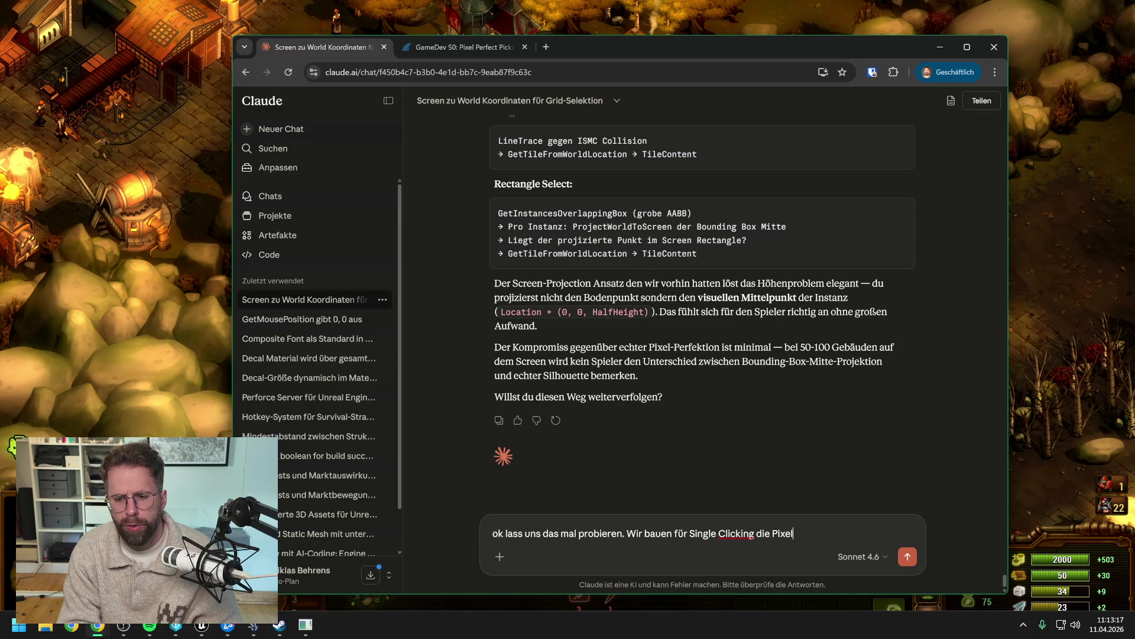
type(" Perfect")
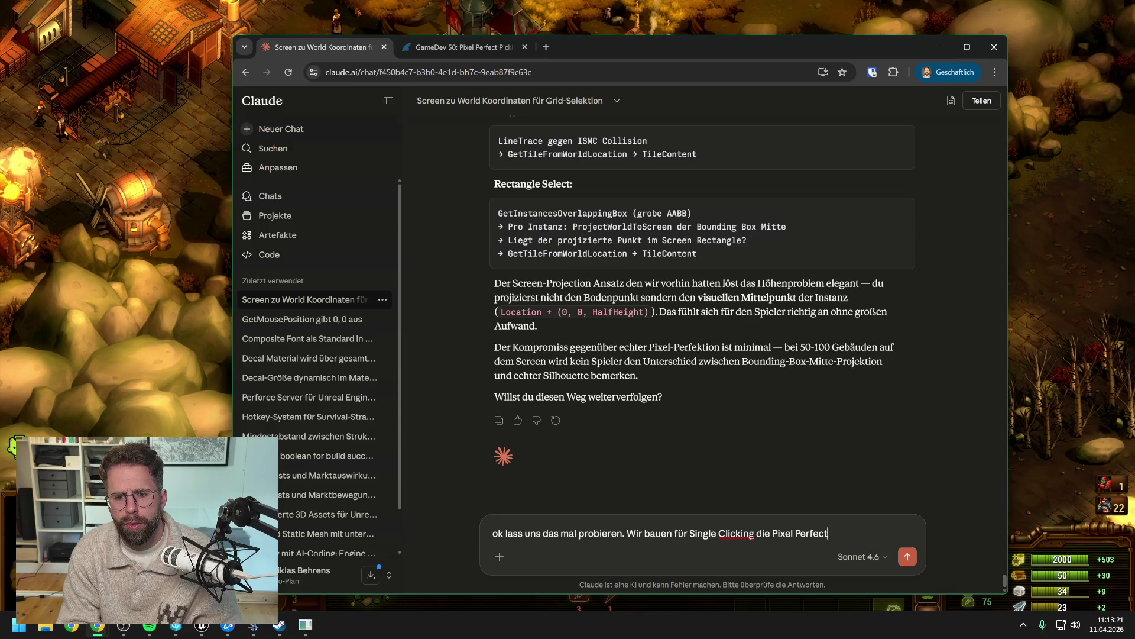
type(" Lösung")
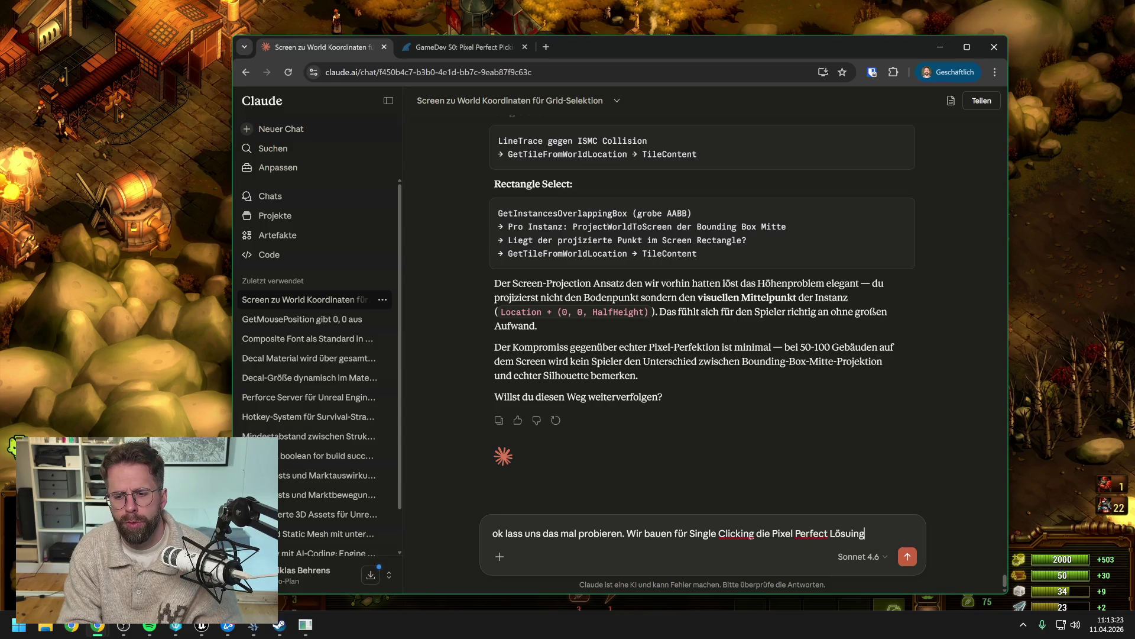
type(" und spät")
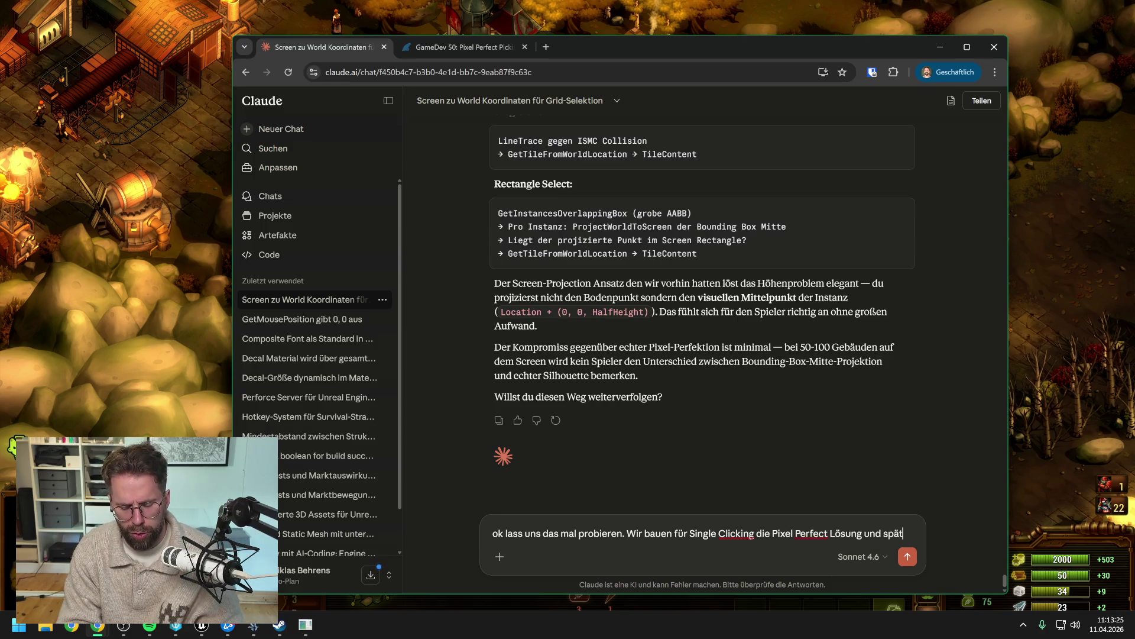
type("er dann für")
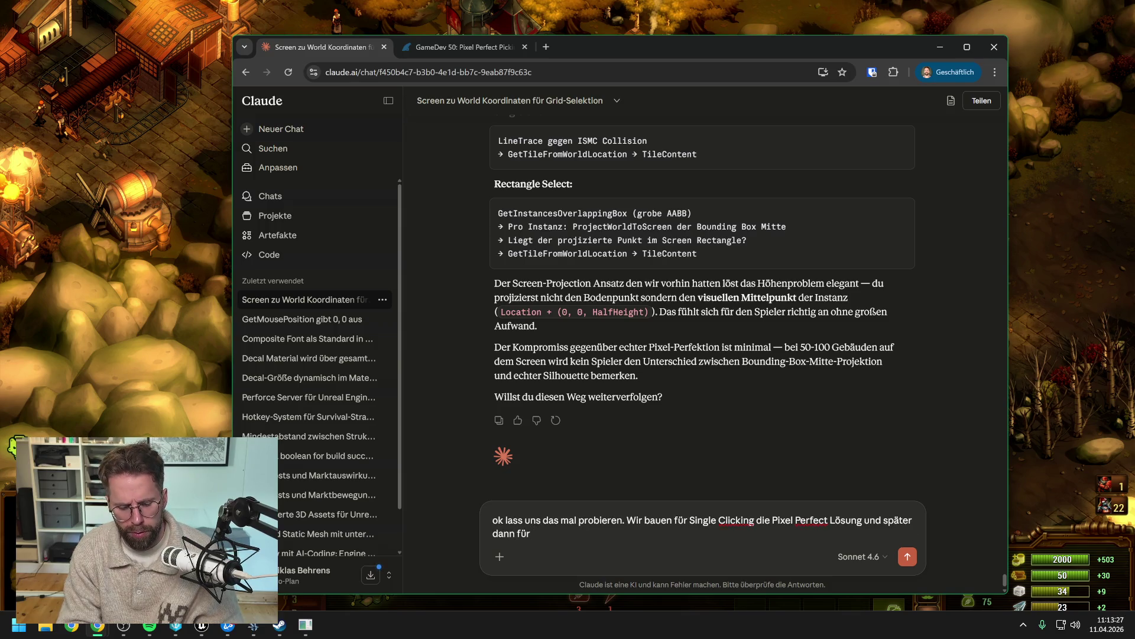
type(" das größere Re")
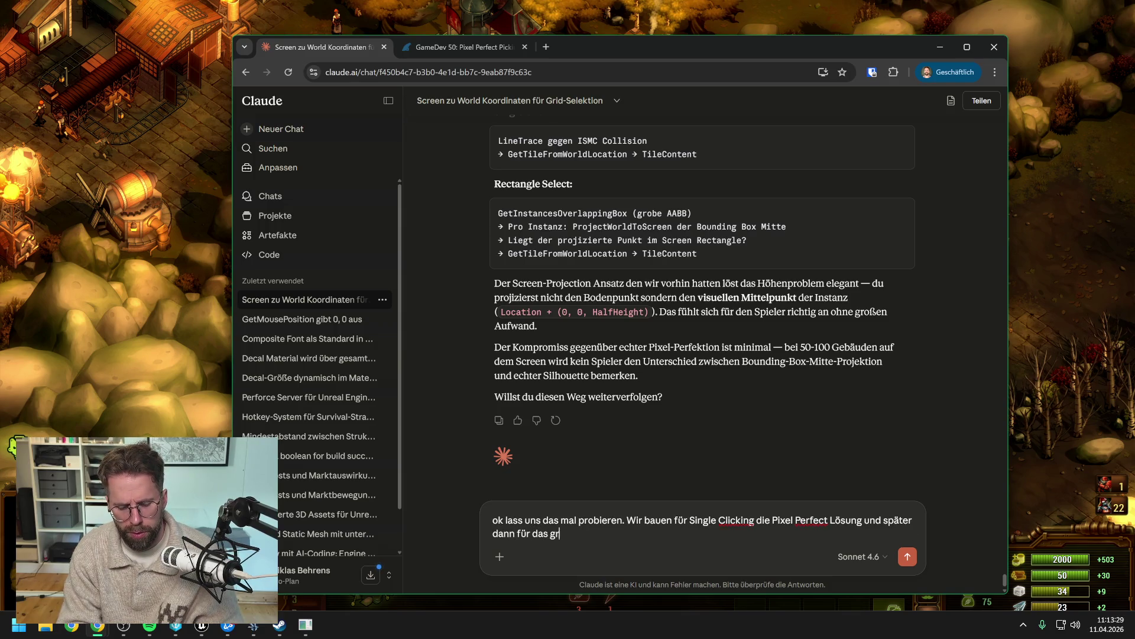
type("cta")
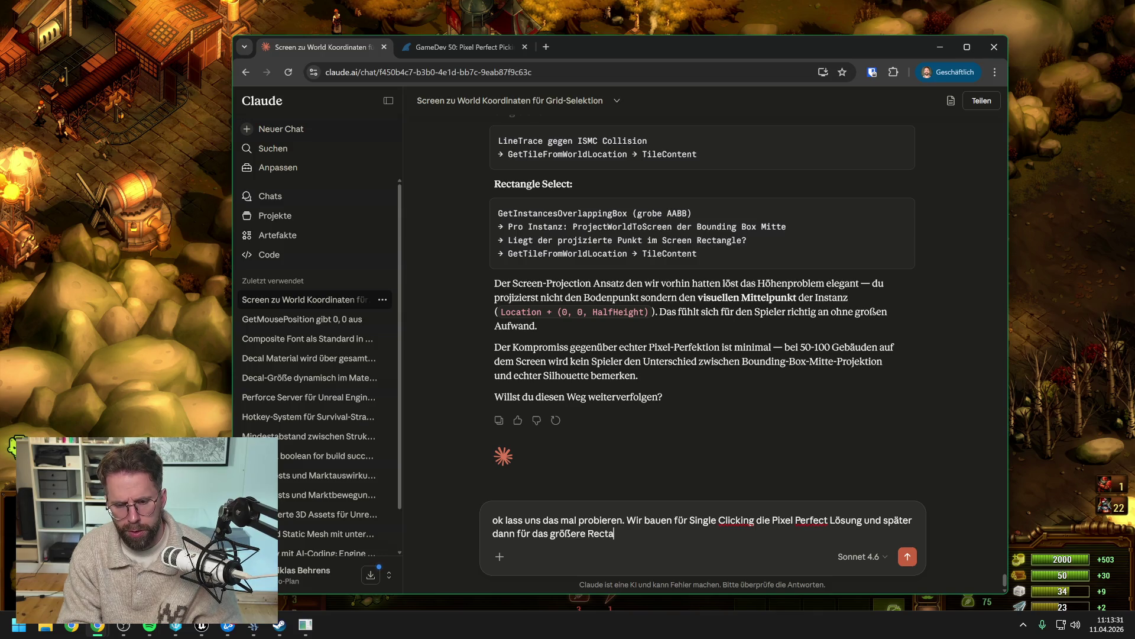
type("ngle")
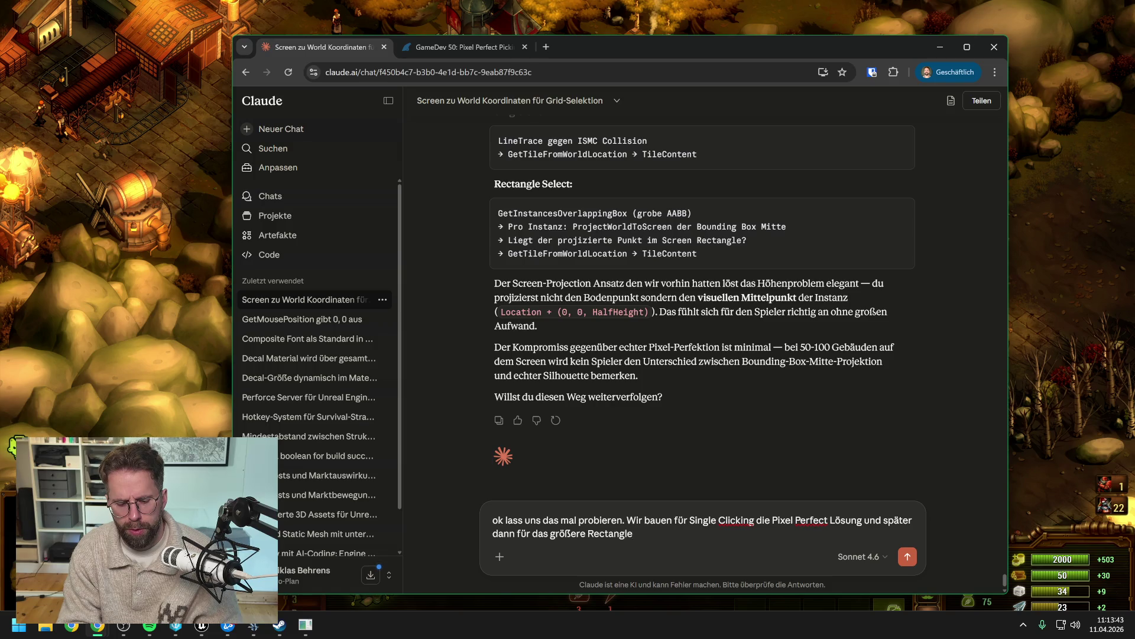
type(" eine e")
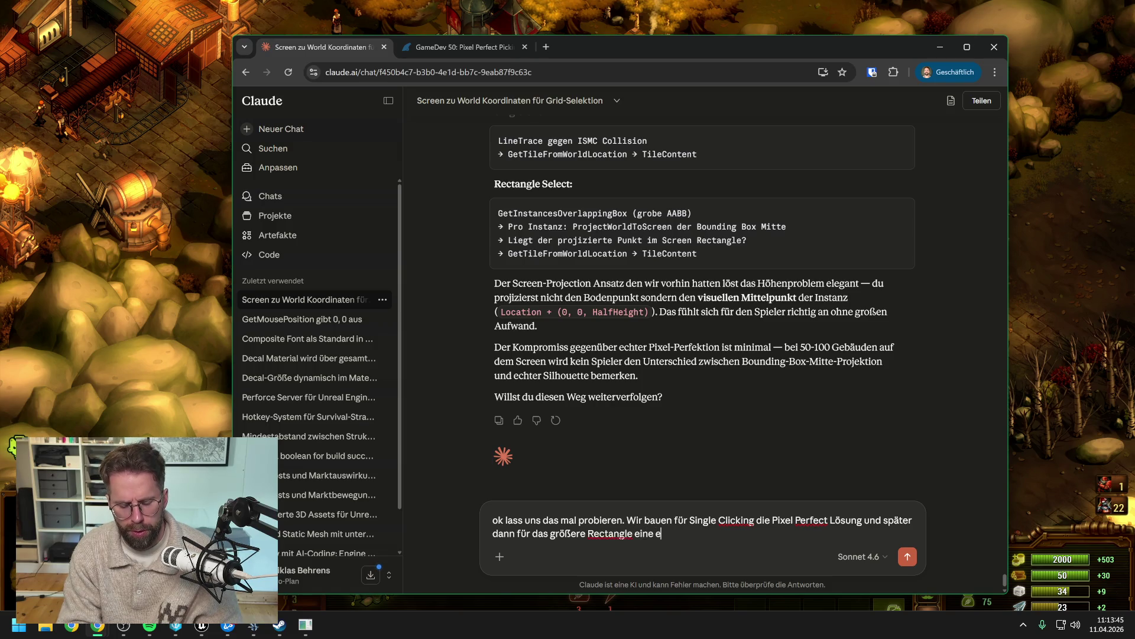
type("in wenig ungena")
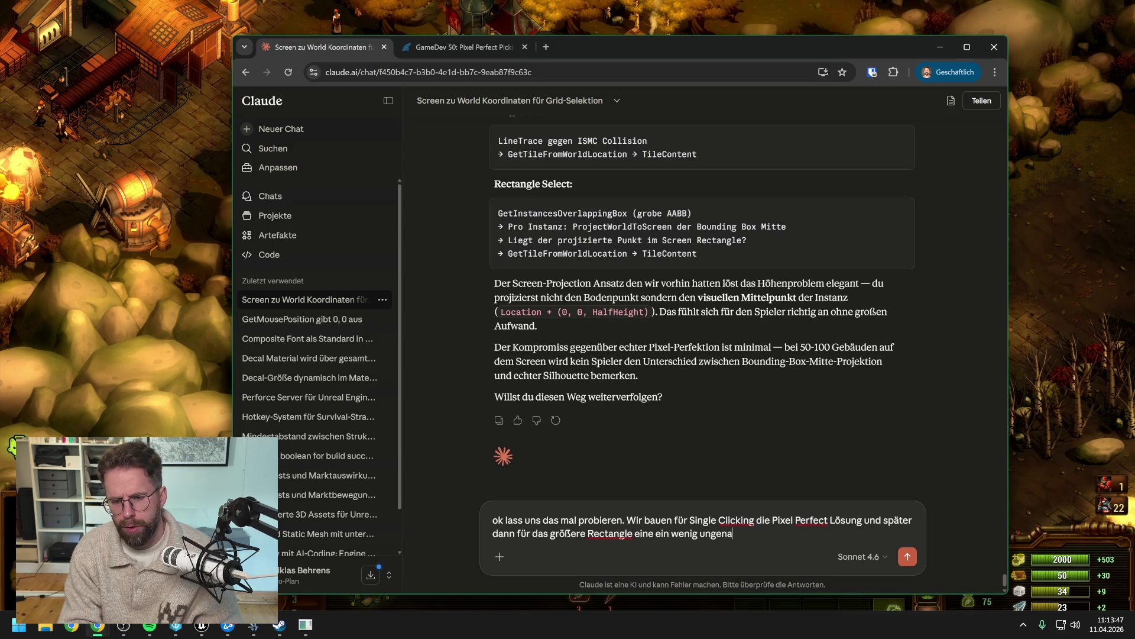
type("uere Lösung")
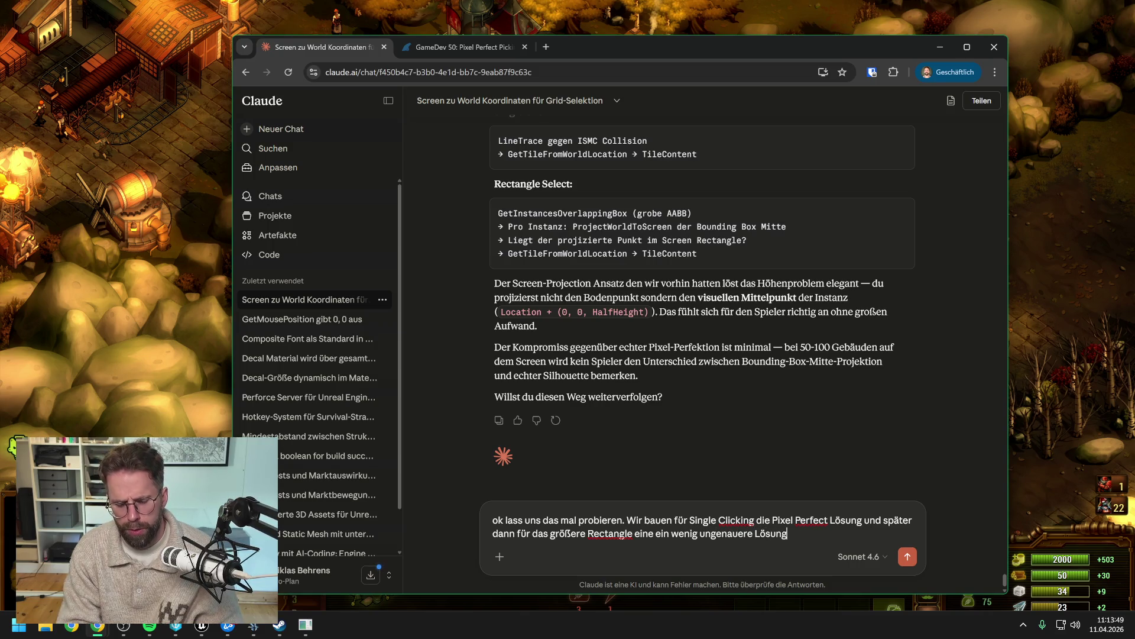
type(".")
key("shift+Return")
type("Ich hab jedoch keine")
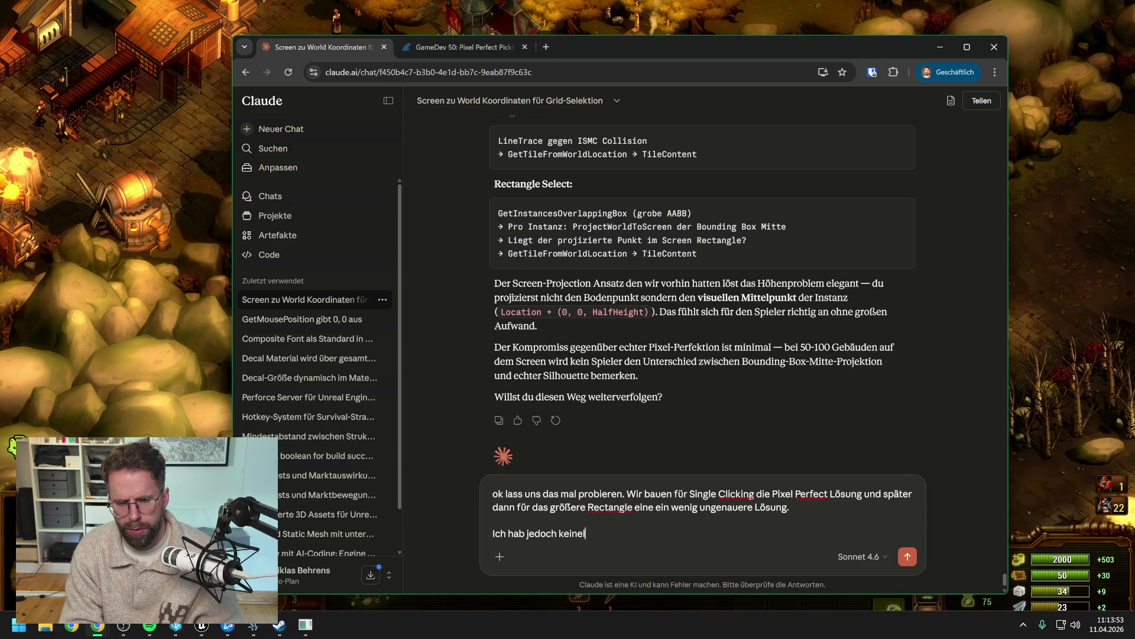
type("lieei Ah")
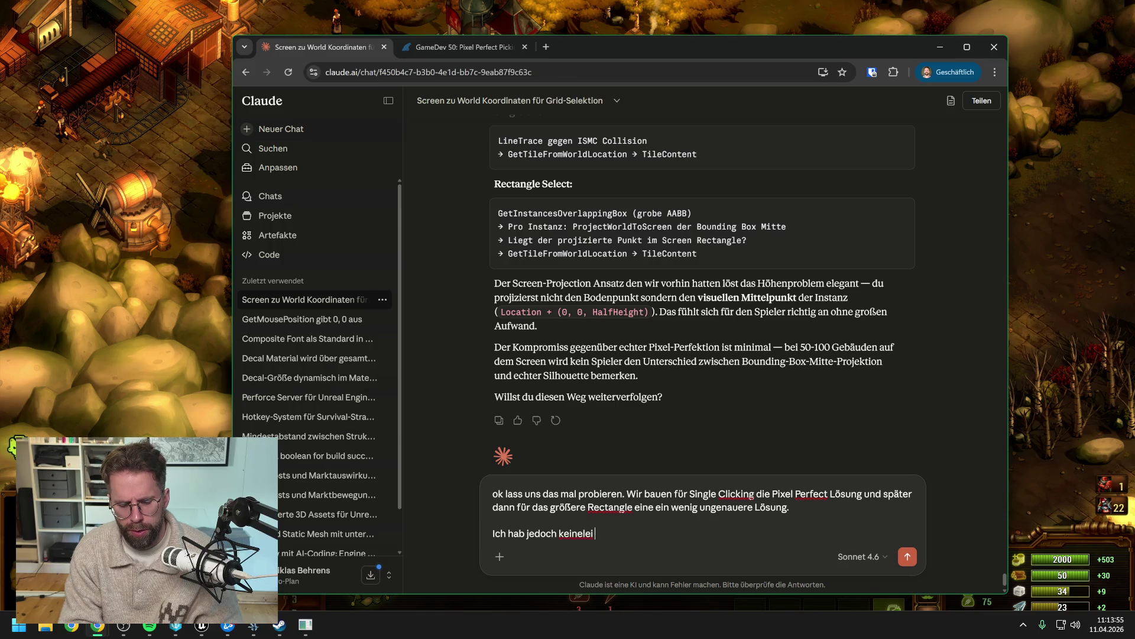
type("f")
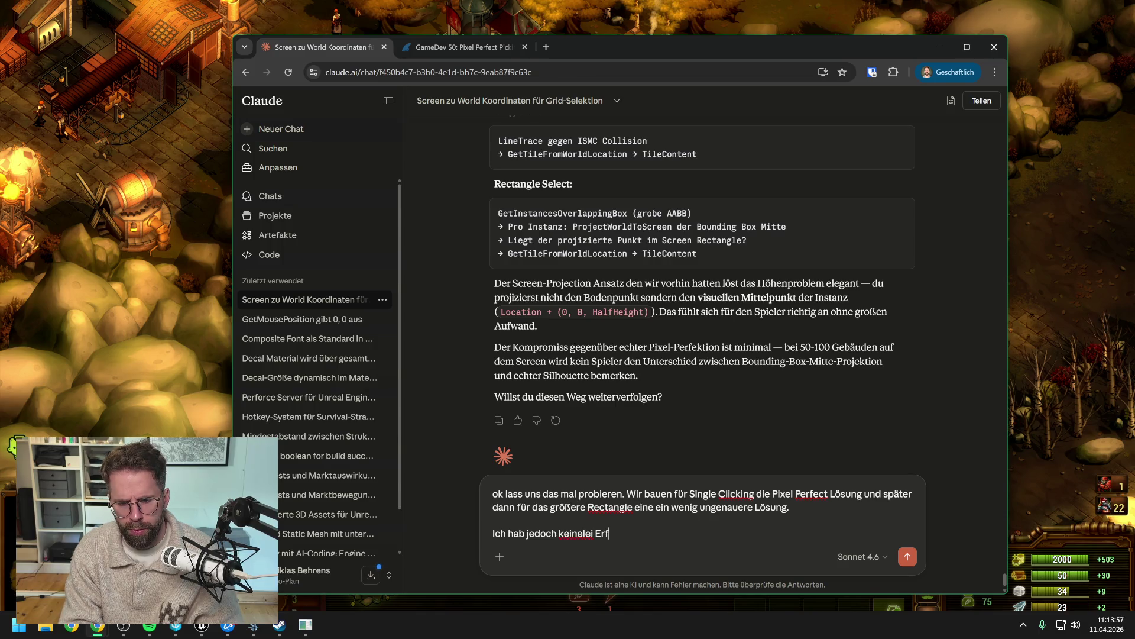
key("BackSpace")
key("BackSpace")
key("BackSpace")
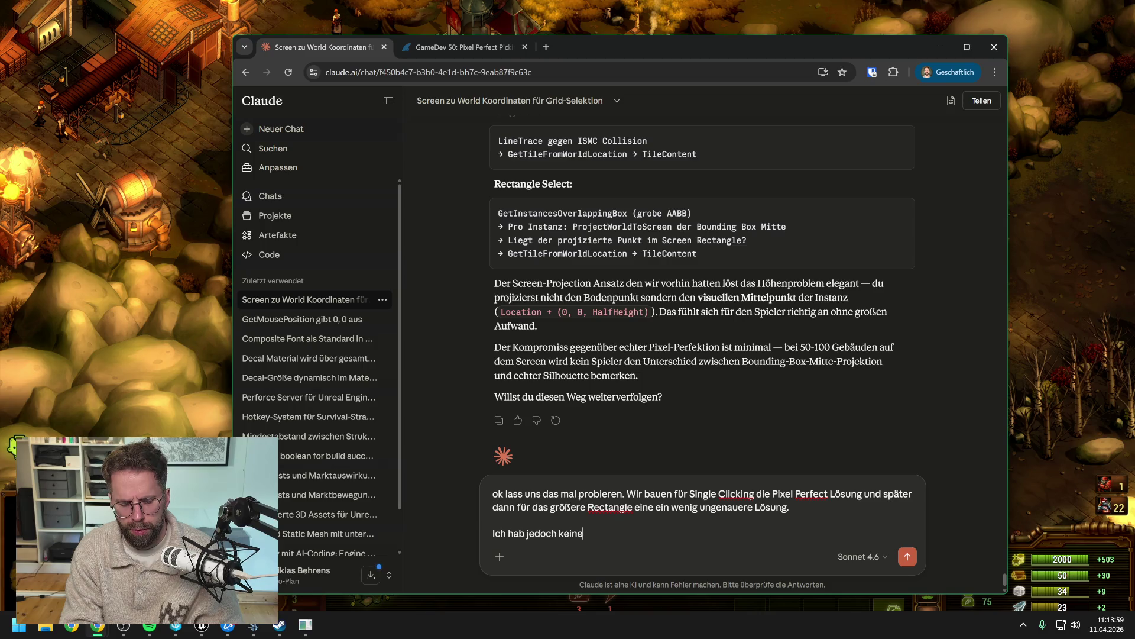
type("rlei Erfahrung")
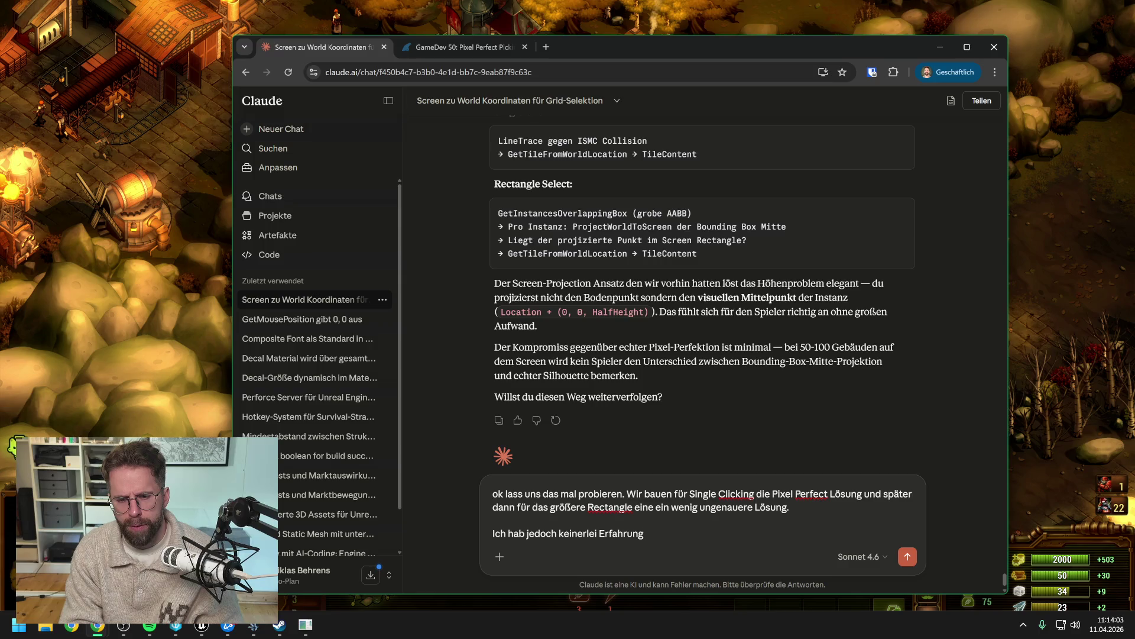
type(" wie wir den")
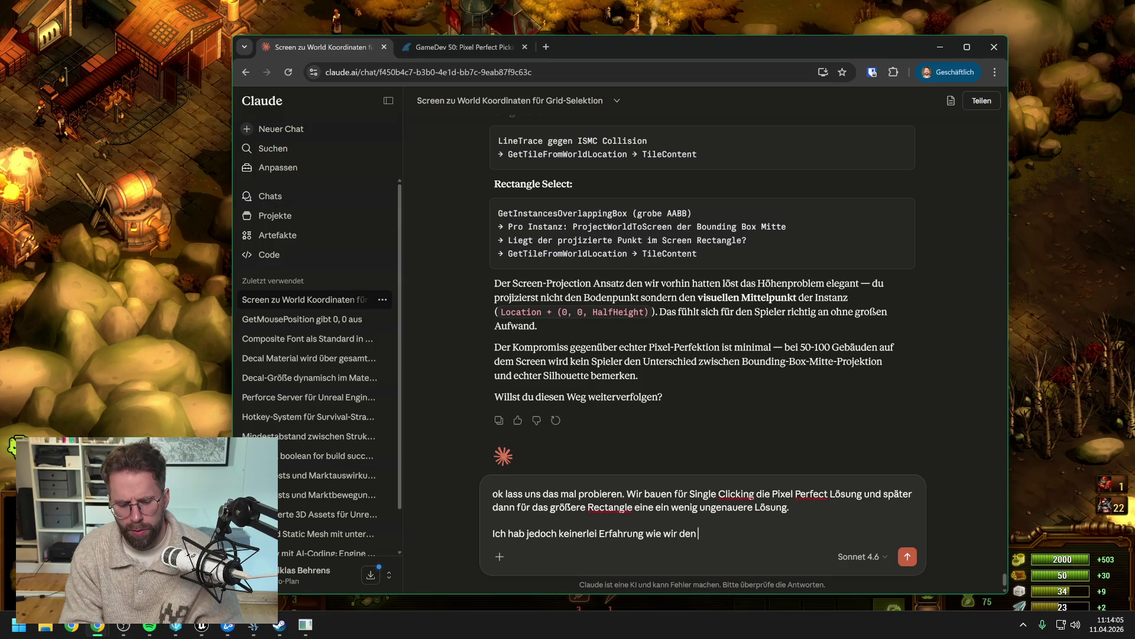
type(" ersten Fall")
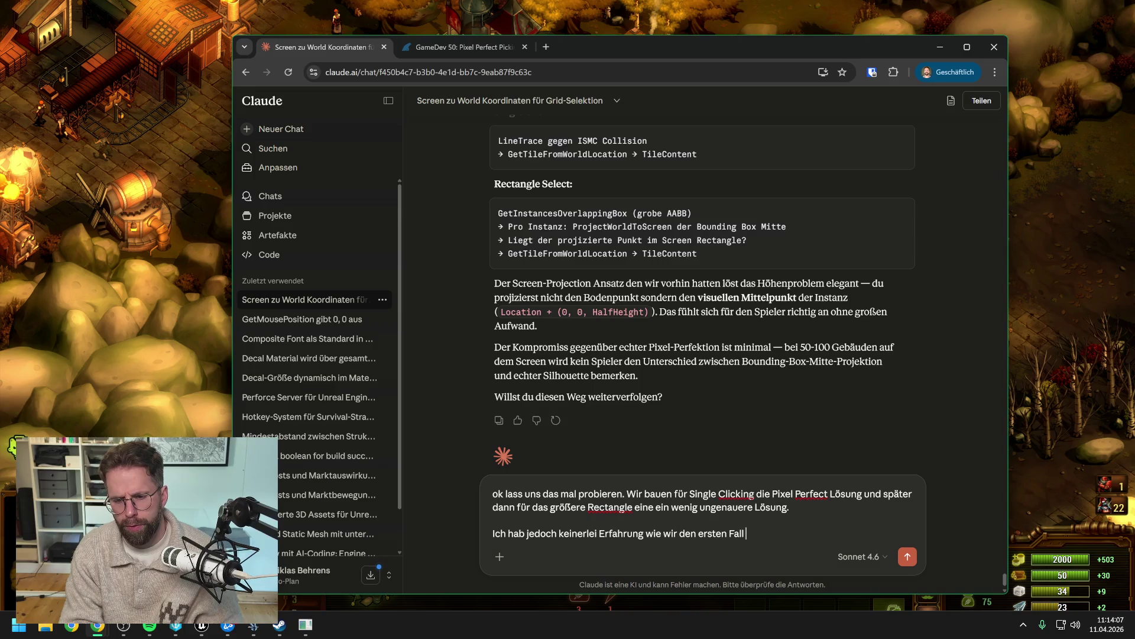
type(" konkret umse")
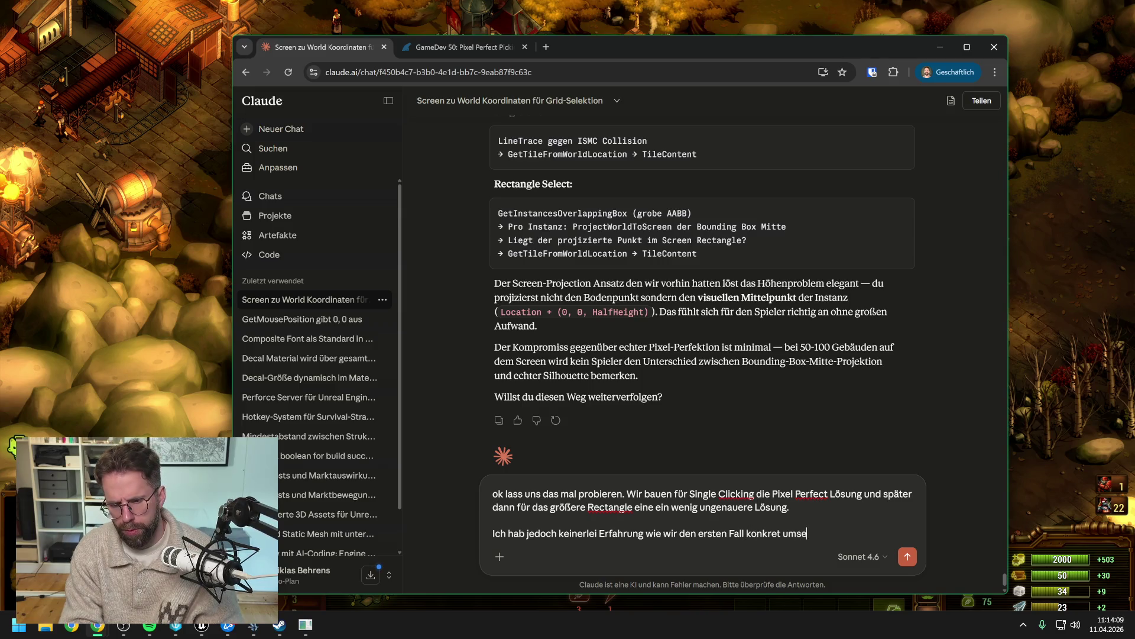
type("tzen sollen.")
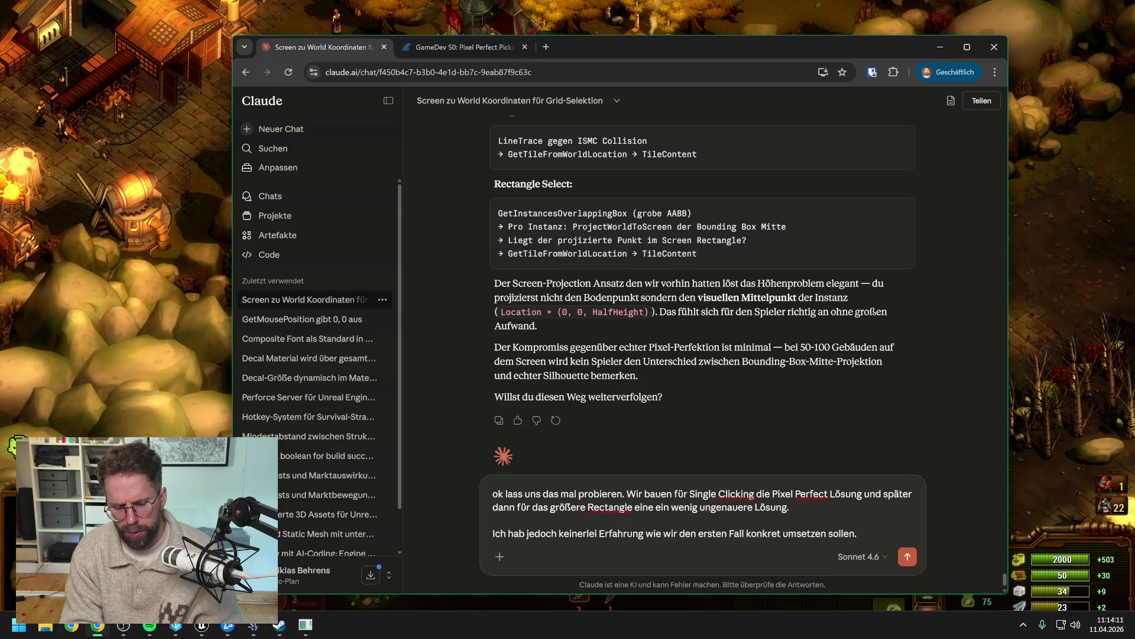
type(" Da müssen wir")
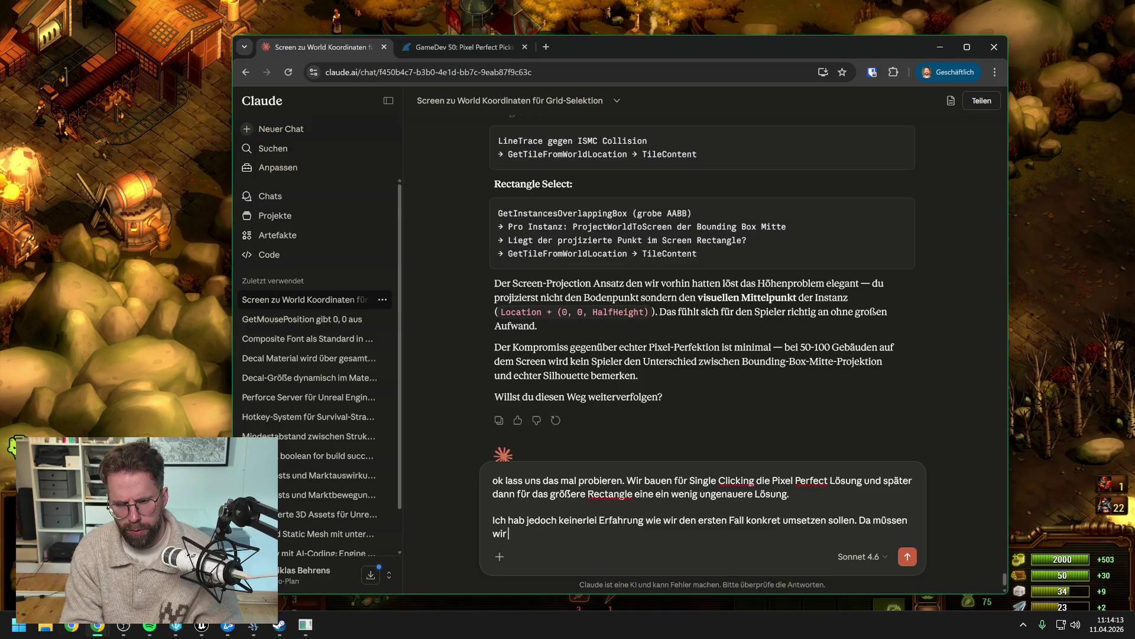
type(" auf")
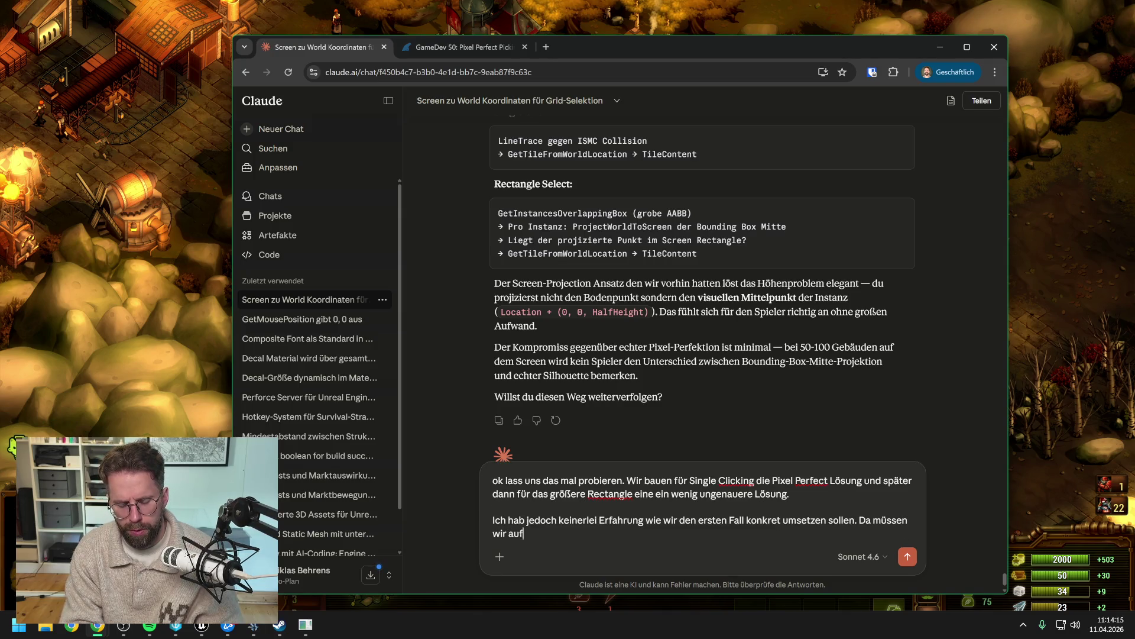
type(" jeden Fall ganz")
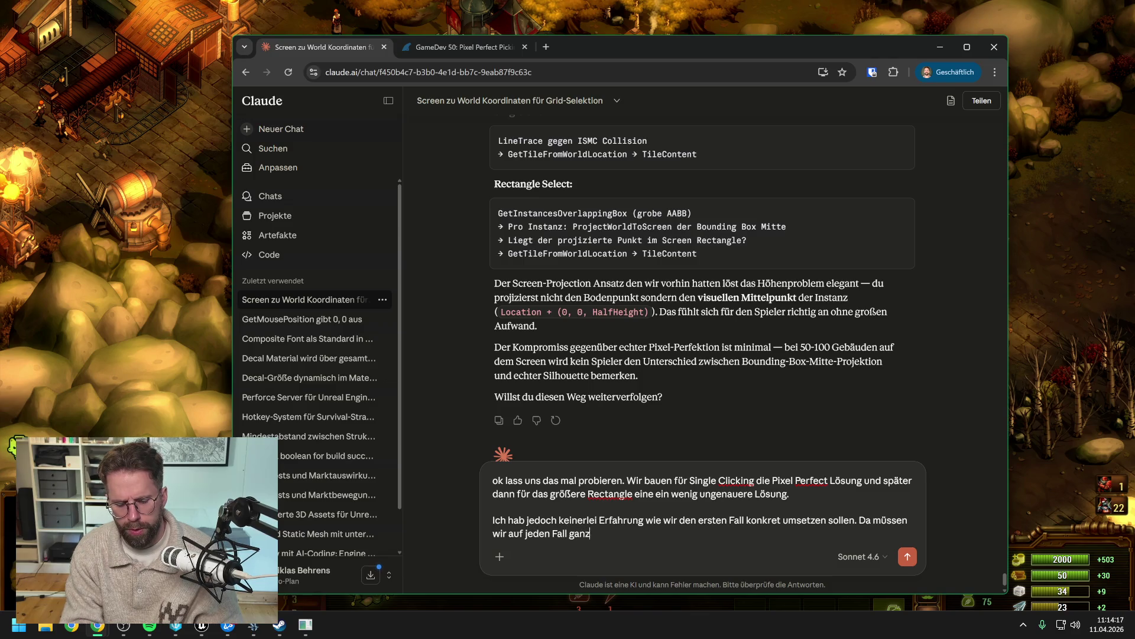
type(" genau Schr")
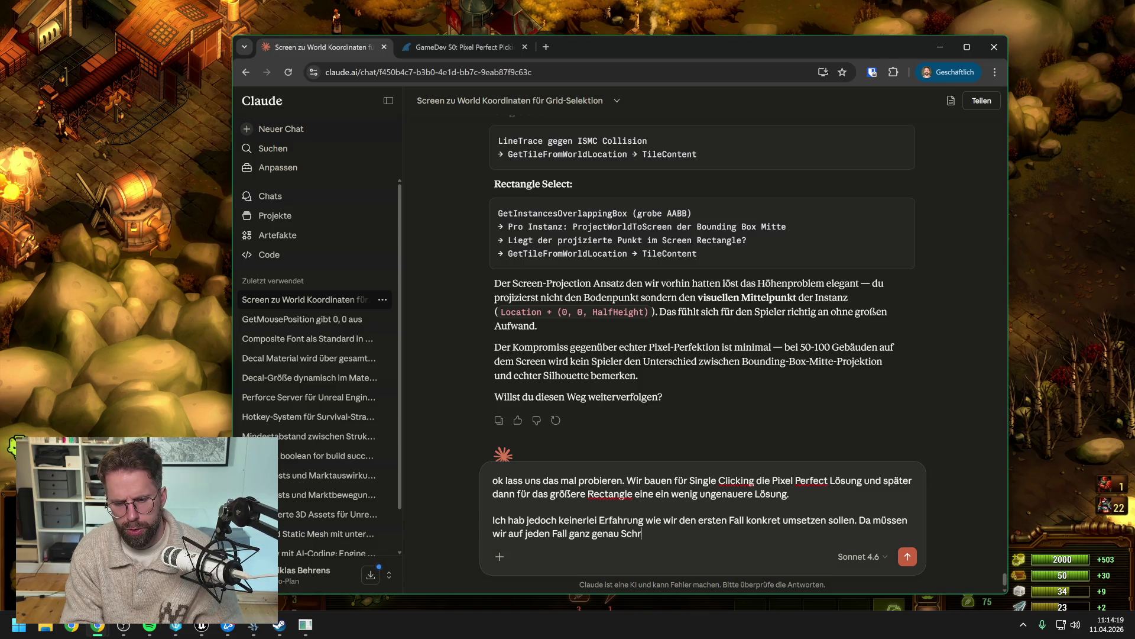
type("itt für Schrit")
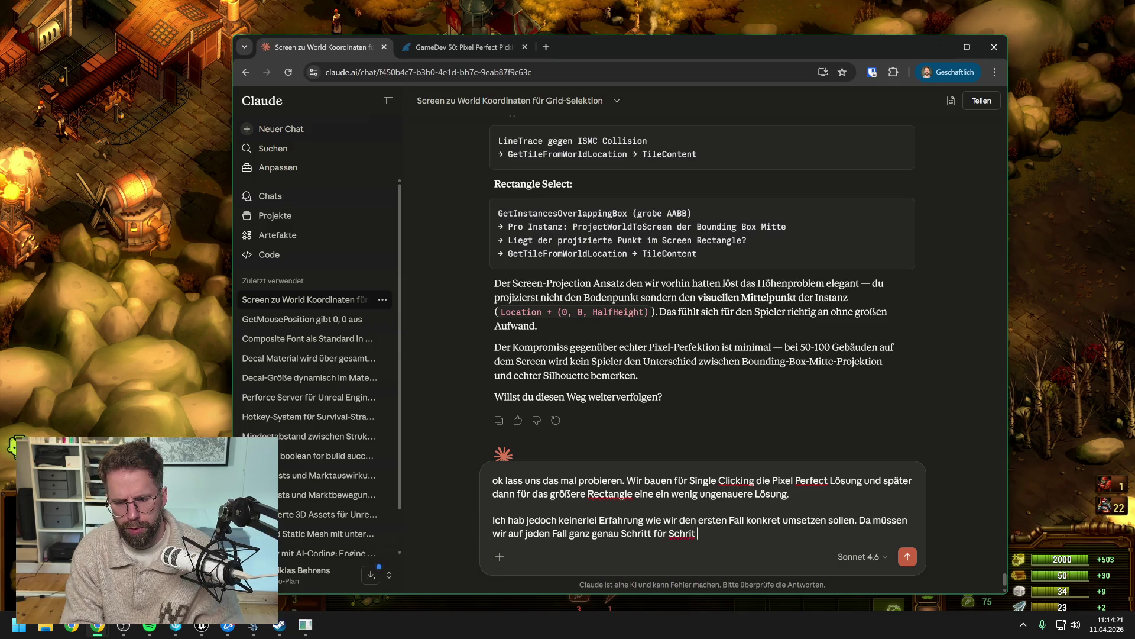
type("t vorg")
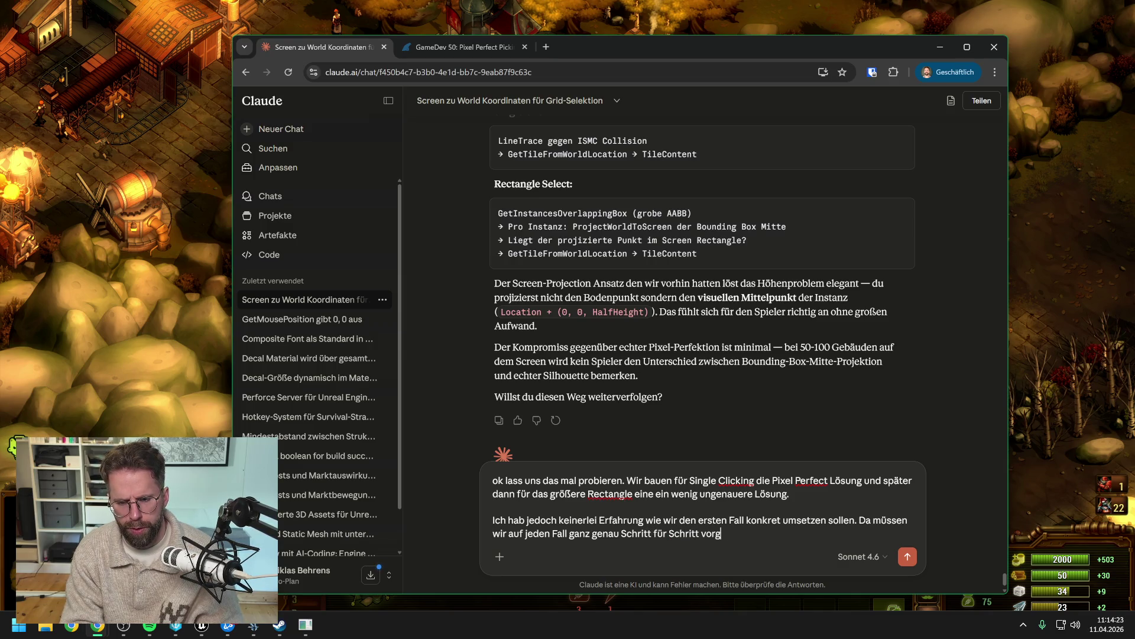
type("ehen lets go")
key("Return")
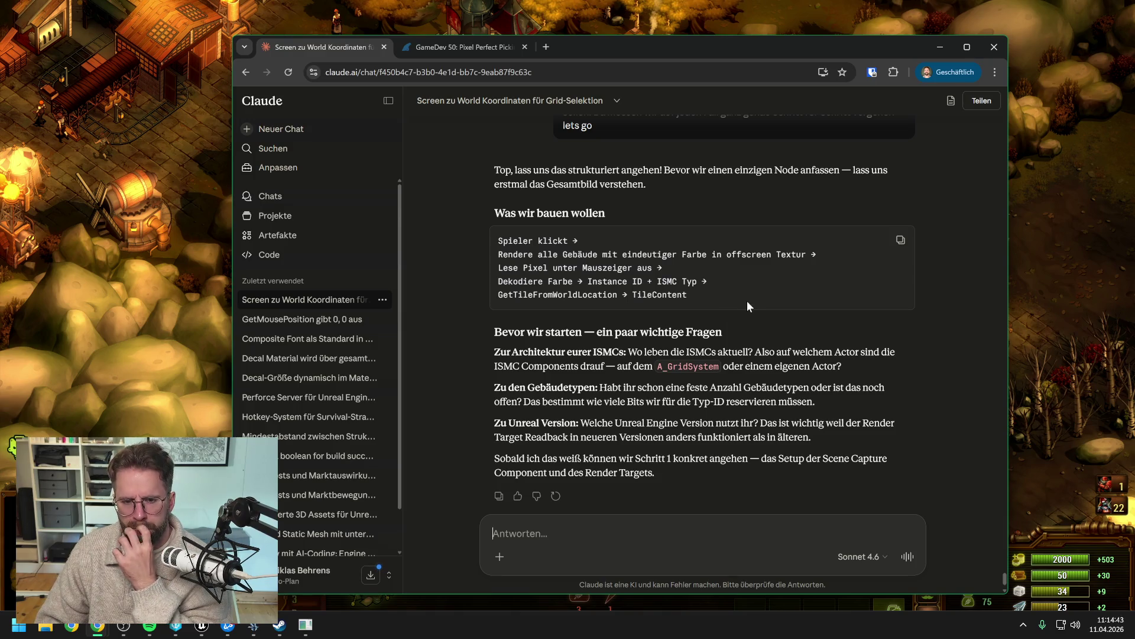
Step: Scroll through Claude's offscreen colour-picking plan to its Scene Capture and Render Targets note
scroll(746, 301, "down", 2)
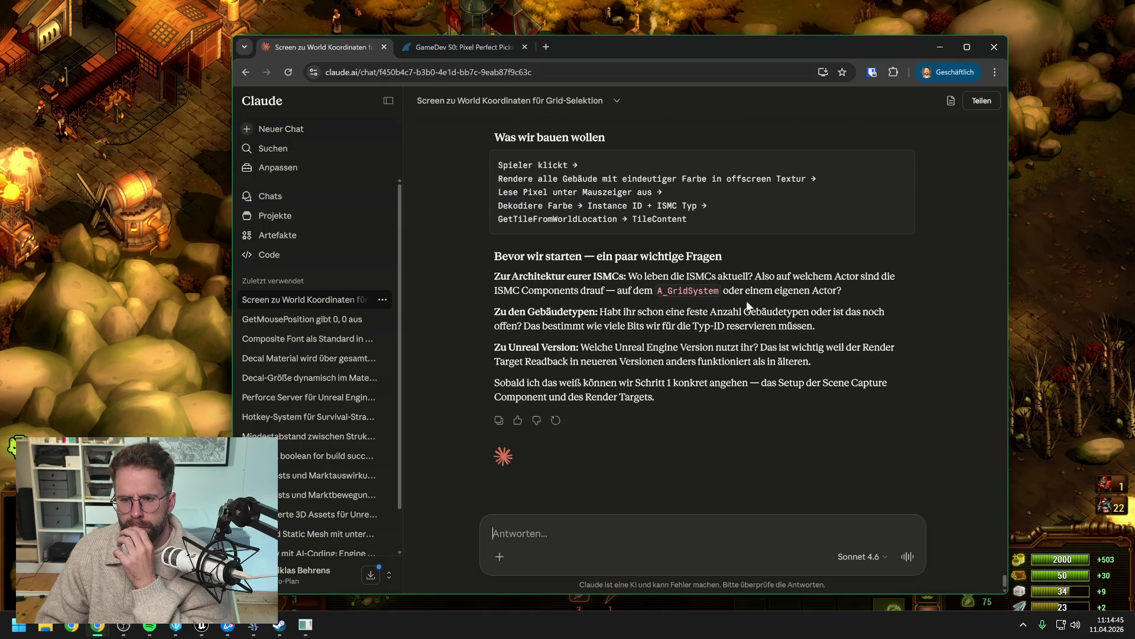
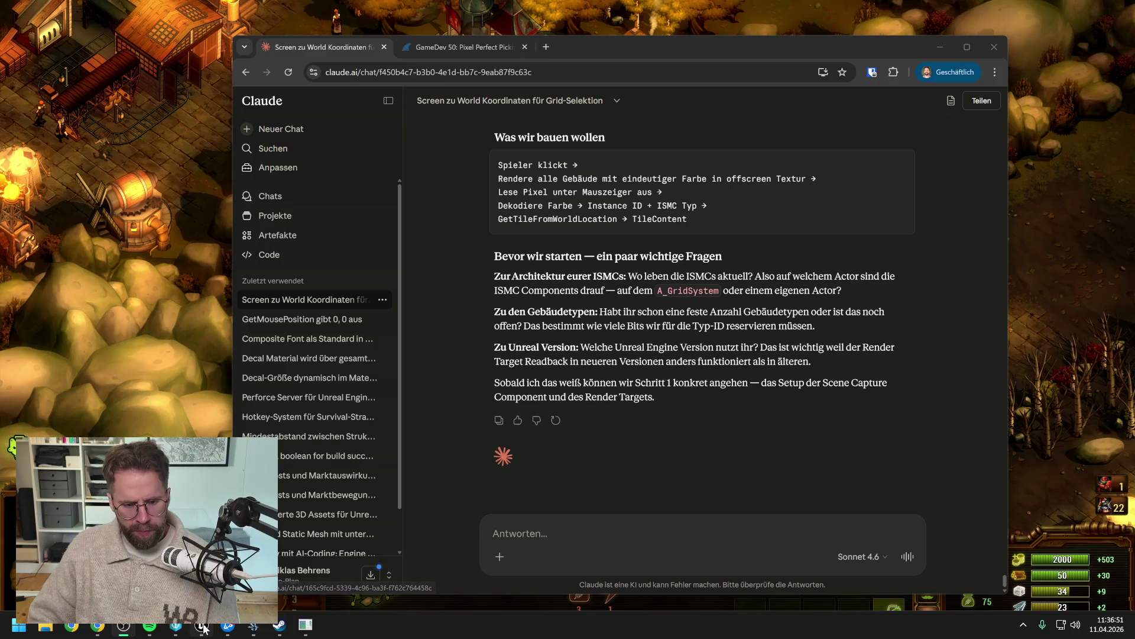
Step: Switch from the Claude chat in Chrome back to the Unreal Engine editor
key("alt+Tab")
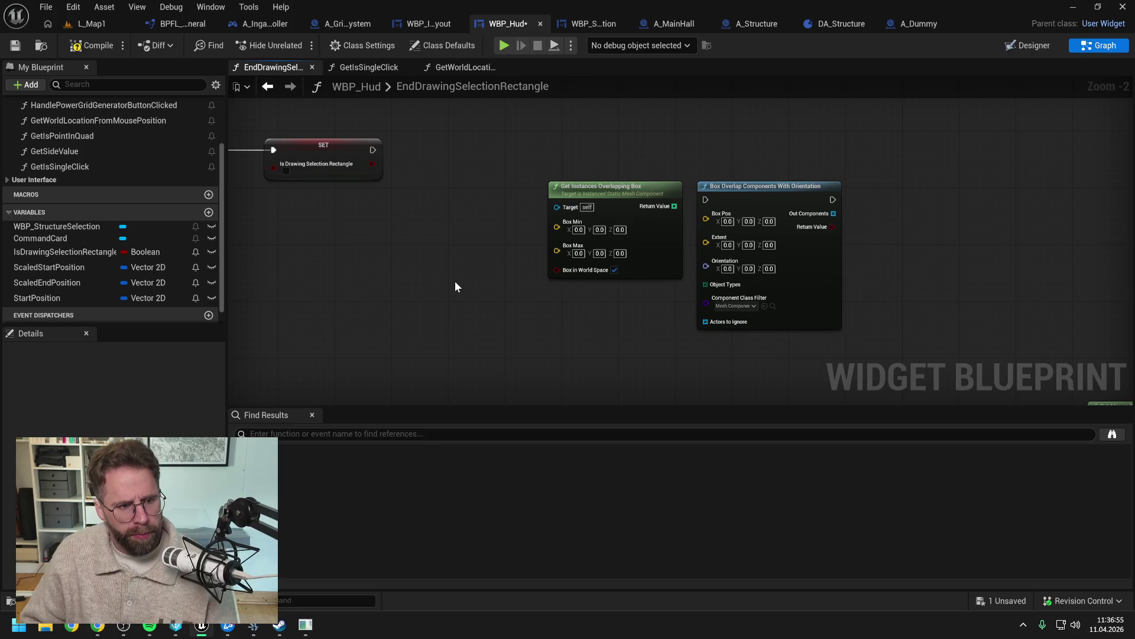
Step: Save the WBP_Hud blueprint
scroll(447, 253, "down", 2)
key("ctrl+s")
scroll(447, 253, "down", 4)
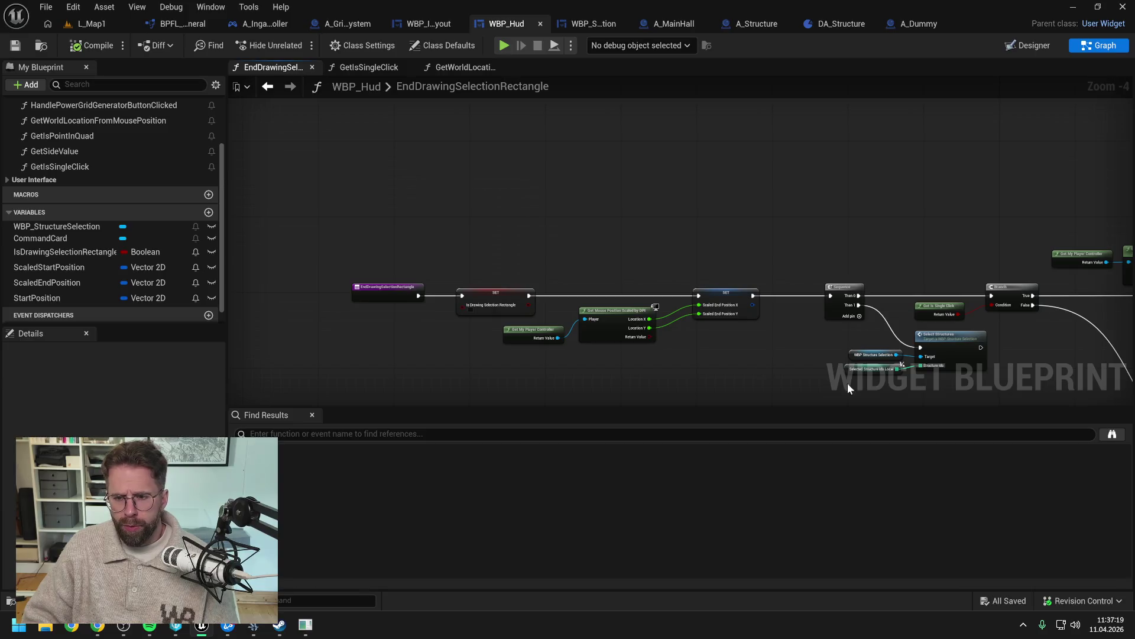
scroll(602, 276, "up", 2)
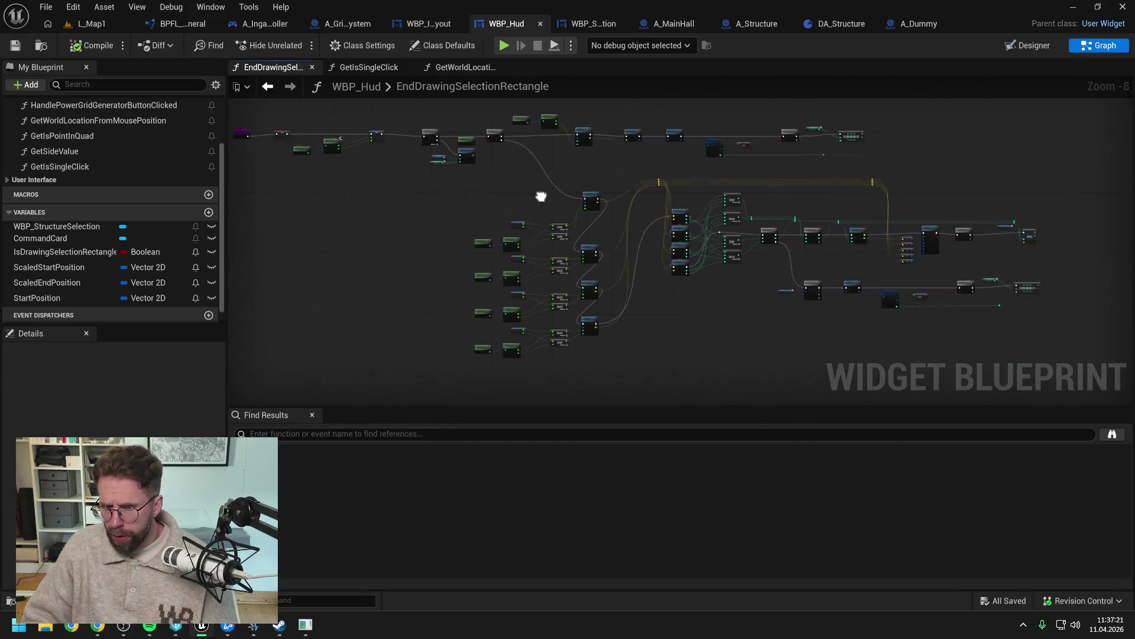
scroll(612, 231, "up", 1)
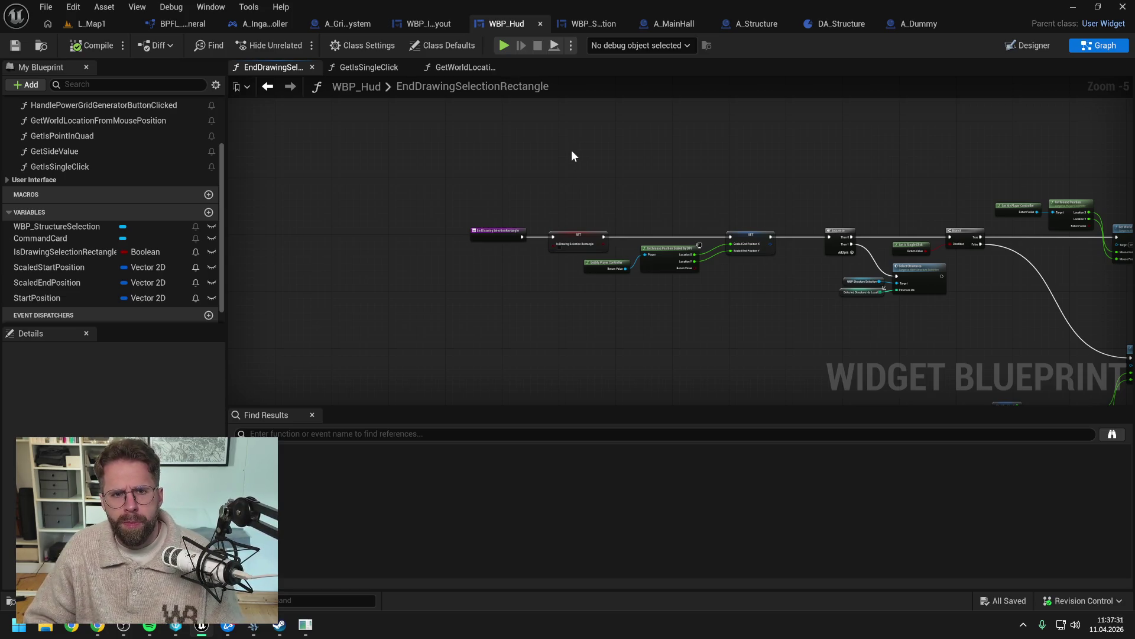
Step: Close WBP_Hud and all other editor tabs, leaving L_Map1 with the Content Drawer open
right_click(503, 24)
left_click(541, 101)
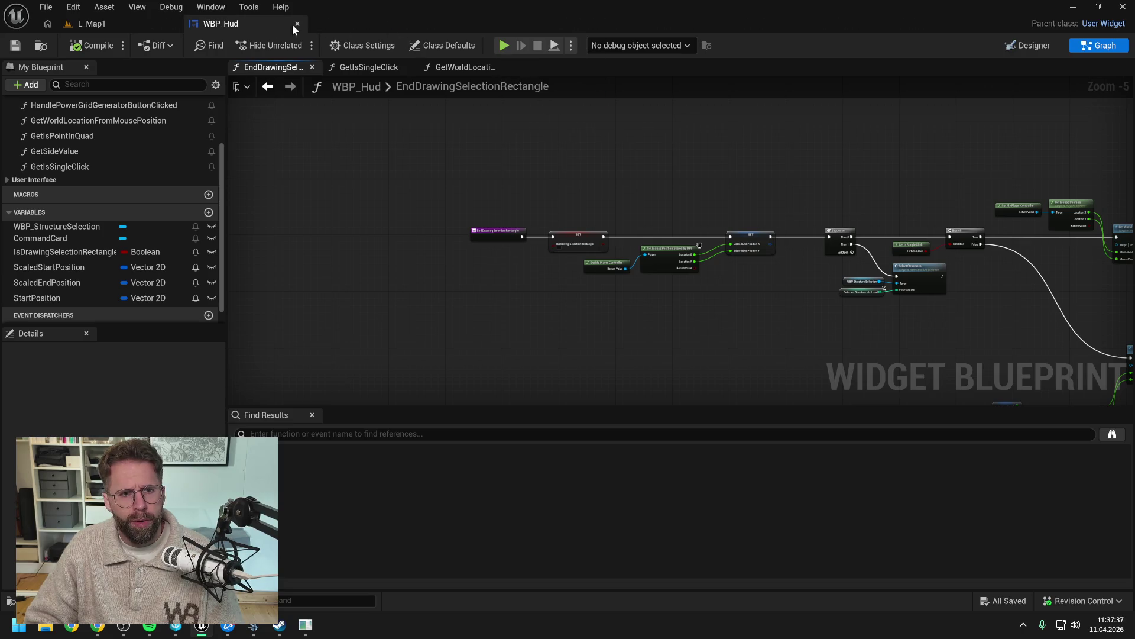
left_click(297, 23)
key("ctrl+space")
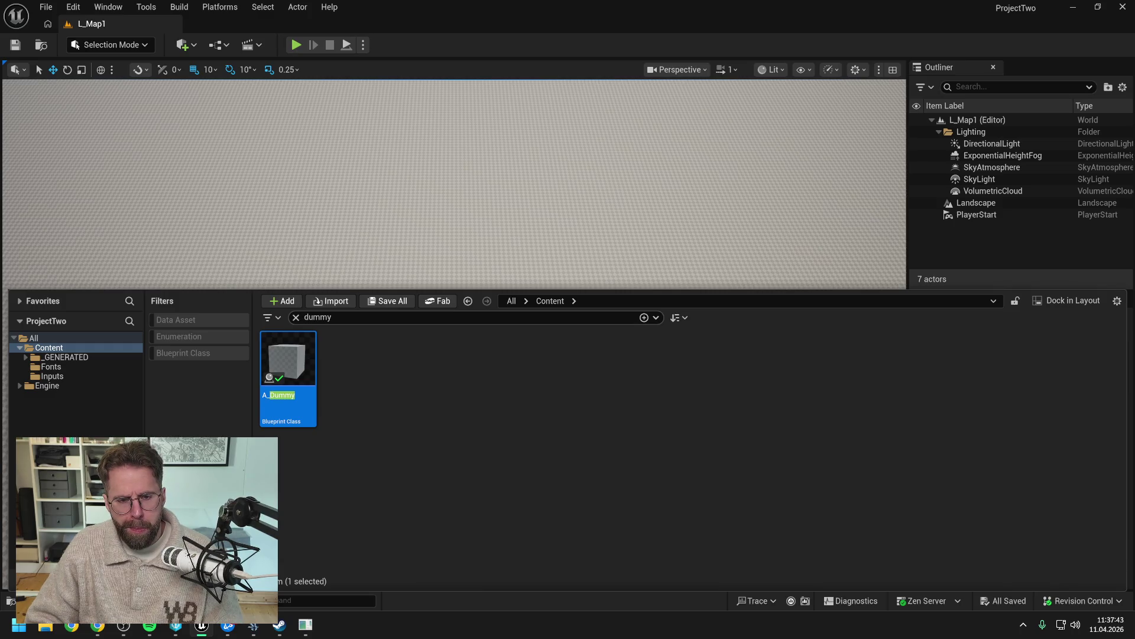
Step: Open the pending changes list and start submitting the default changelist
left_click(471, 428)
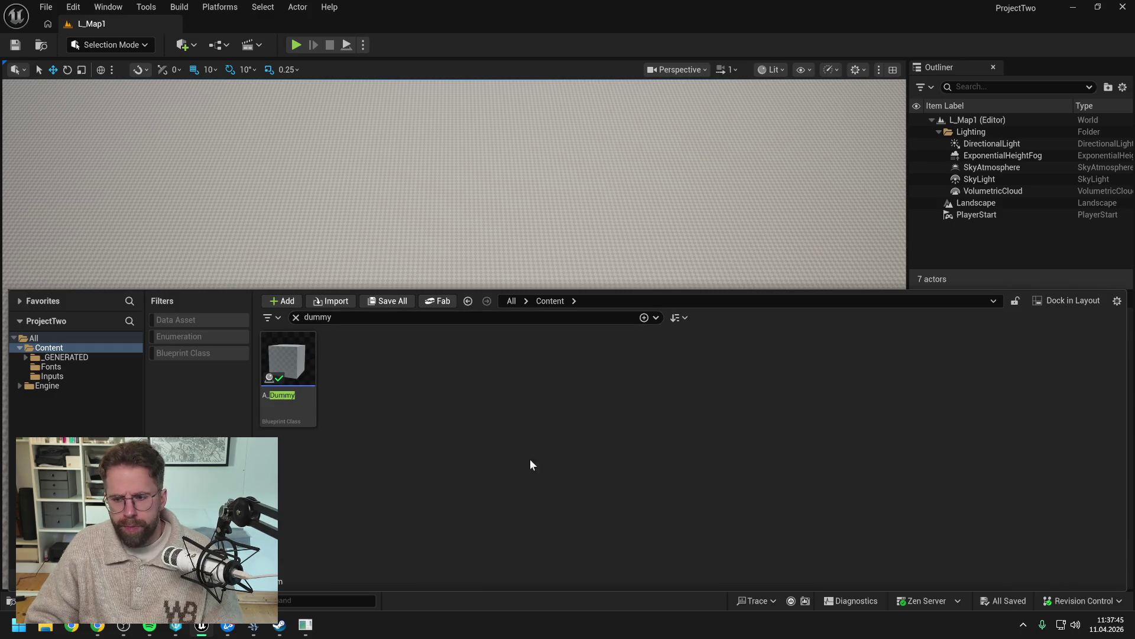
left_click(1083, 601)
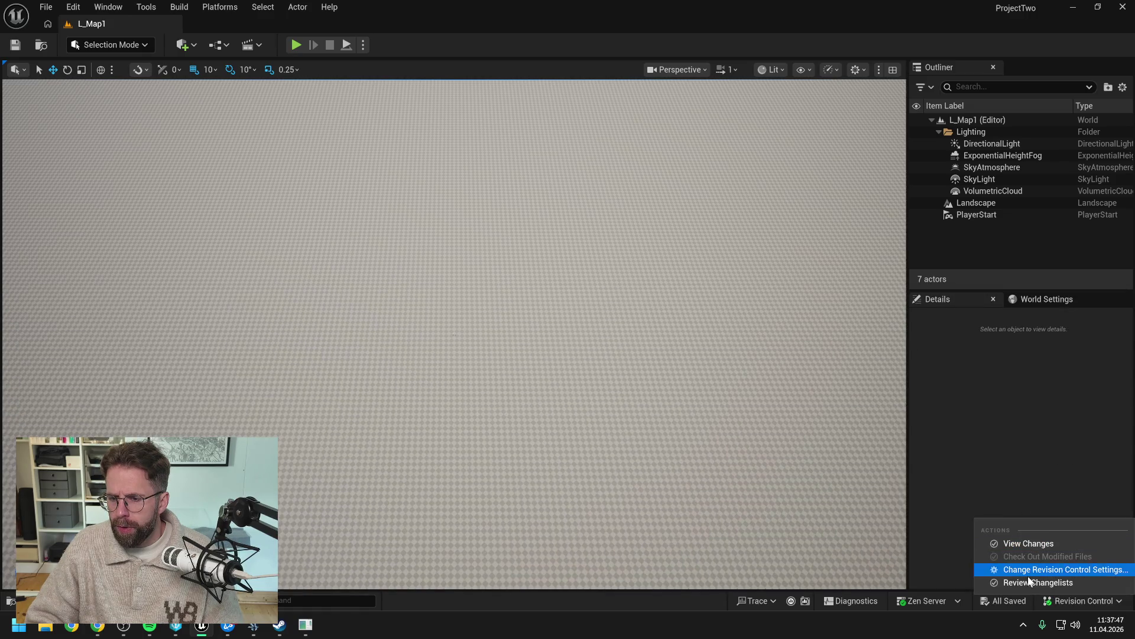
left_click(1027, 543)
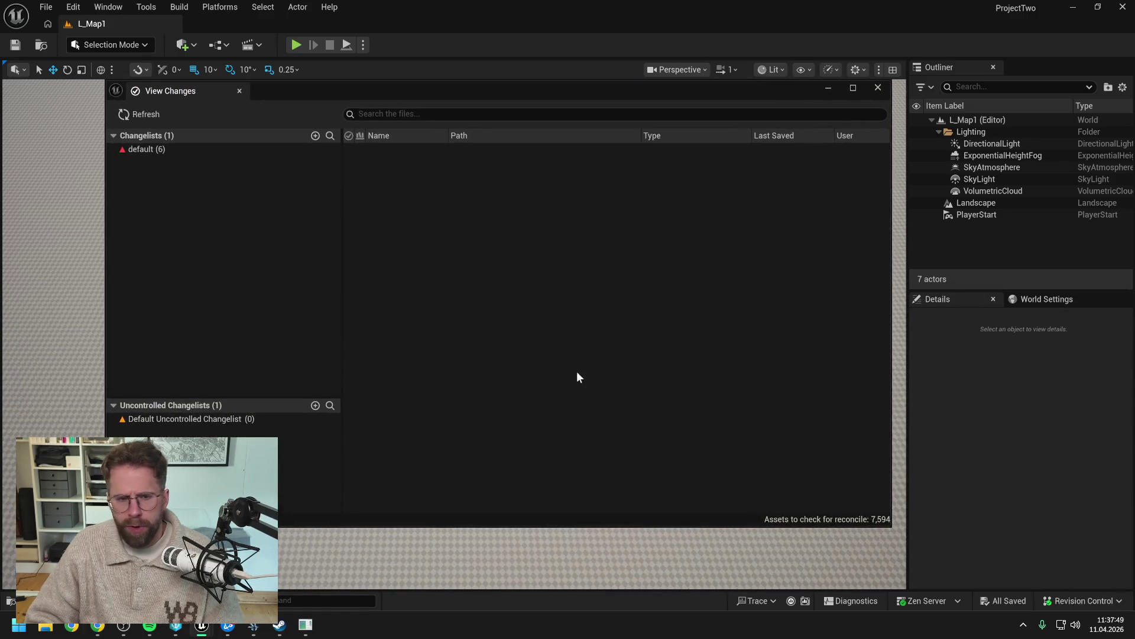
left_click(175, 150)
right_click(218, 148)
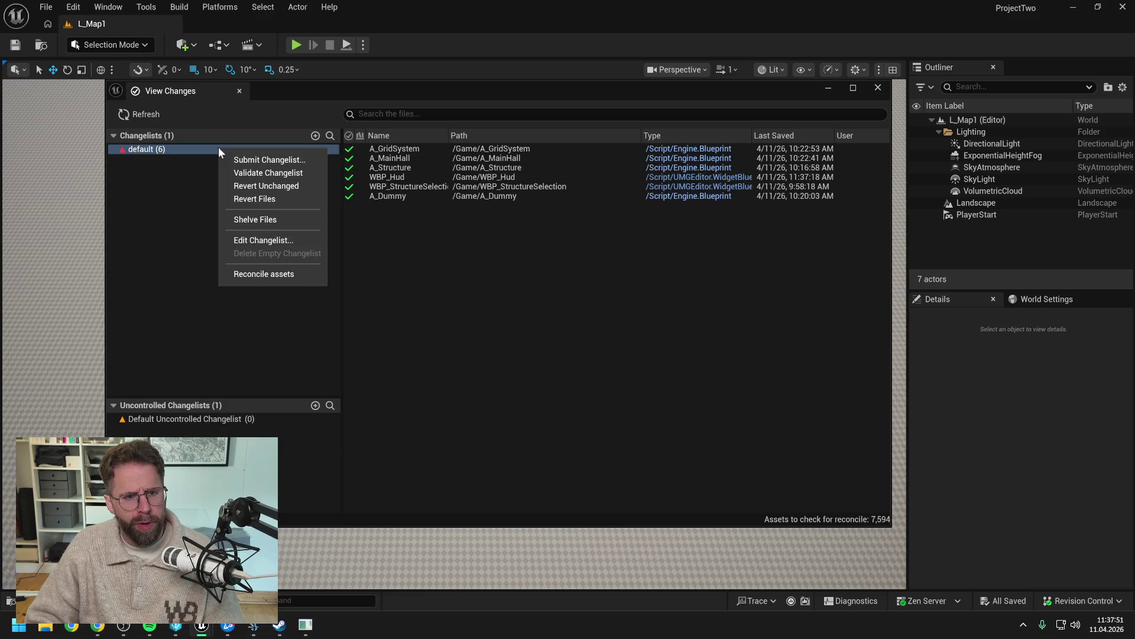
left_click(248, 158)
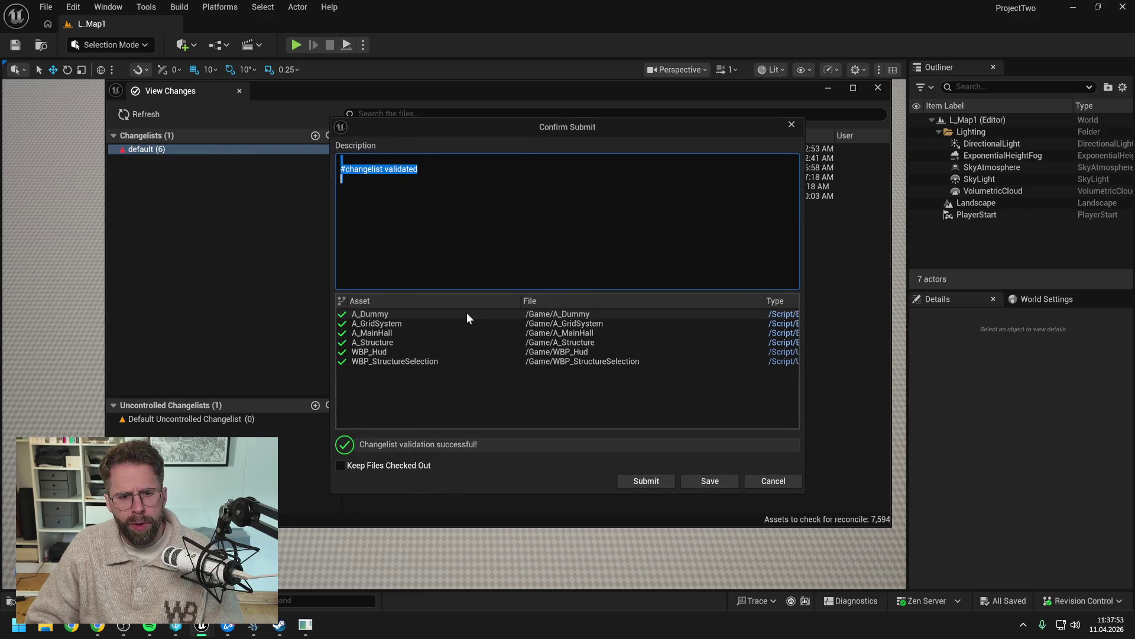
Step: Copy the previous changelist's description from P4V's ProjectTwo history and return to the submit dialog
left_click(175, 625)
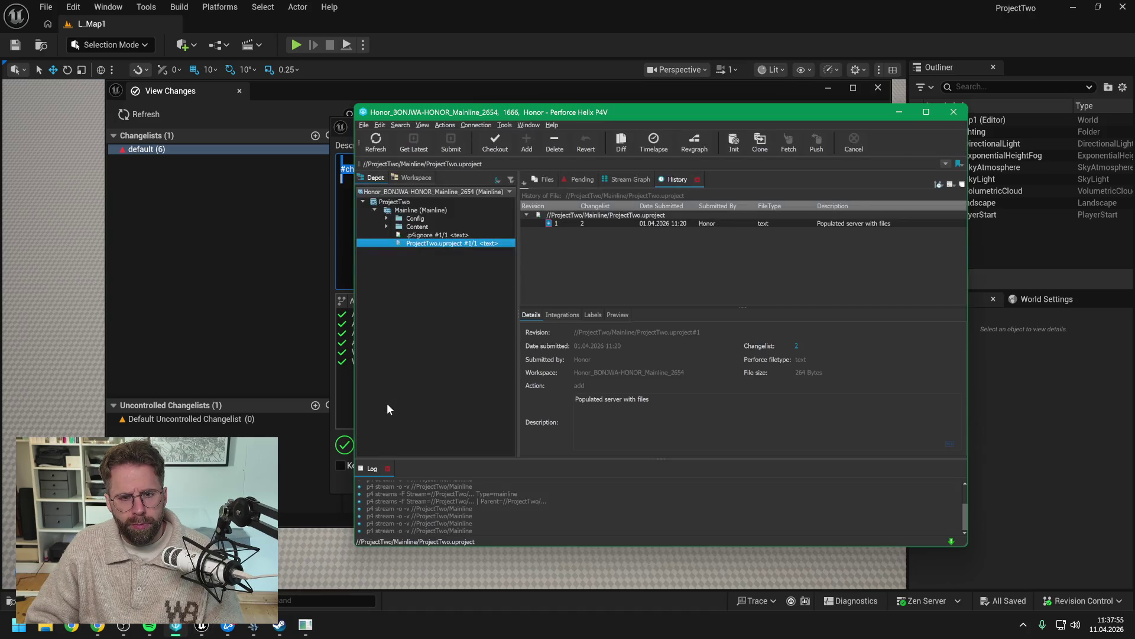
left_click(393, 202)
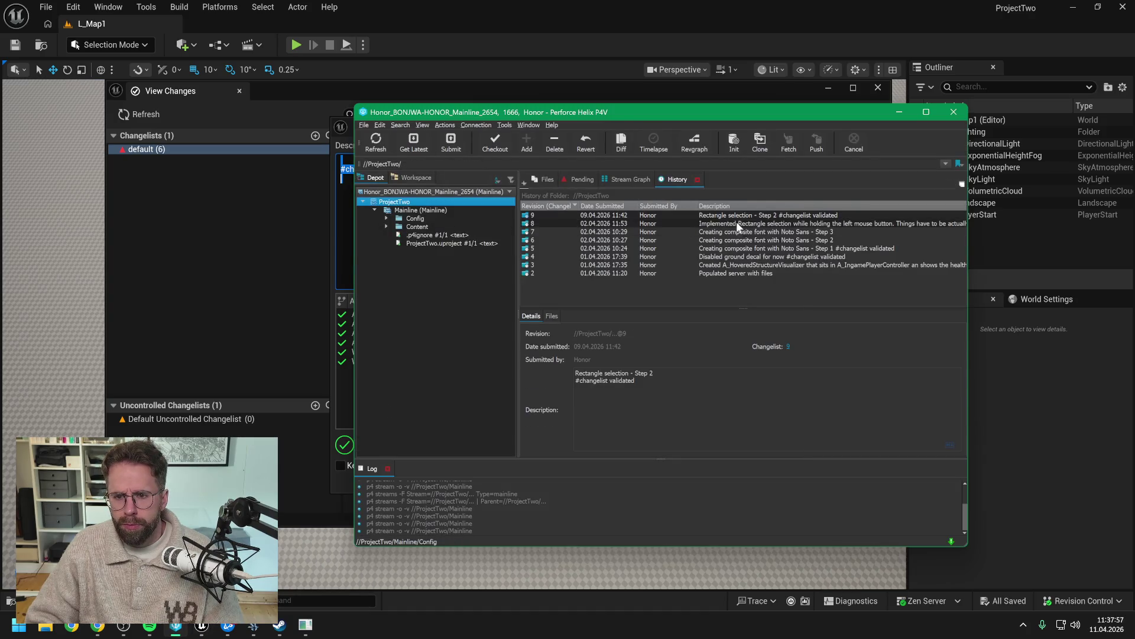
left_click_drag(658, 373, 559, 374)
key("ctrl+c")
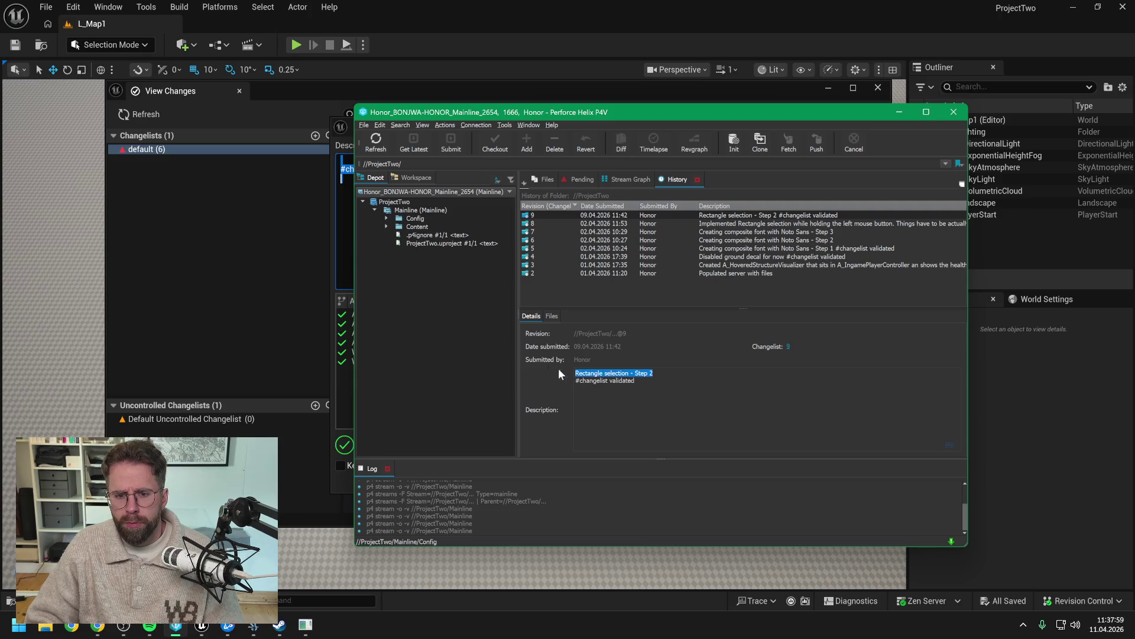
left_click(349, 235)
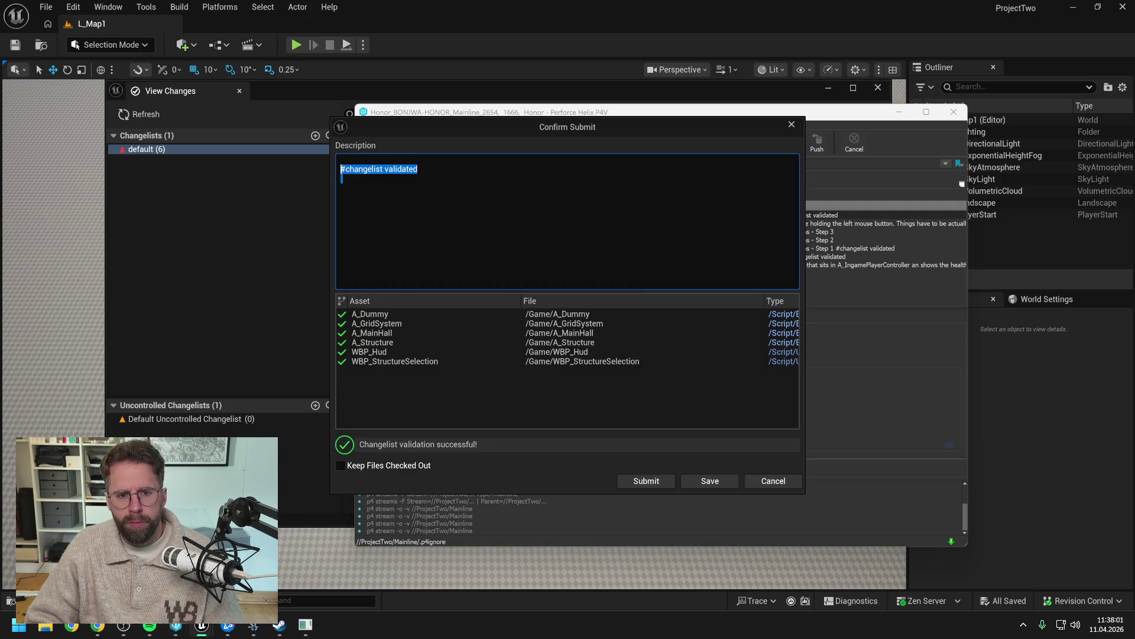
Step: Paste the previous description and change it to 'Rectangle selection - Step 3'
key("ctrl+v")
key("Home")
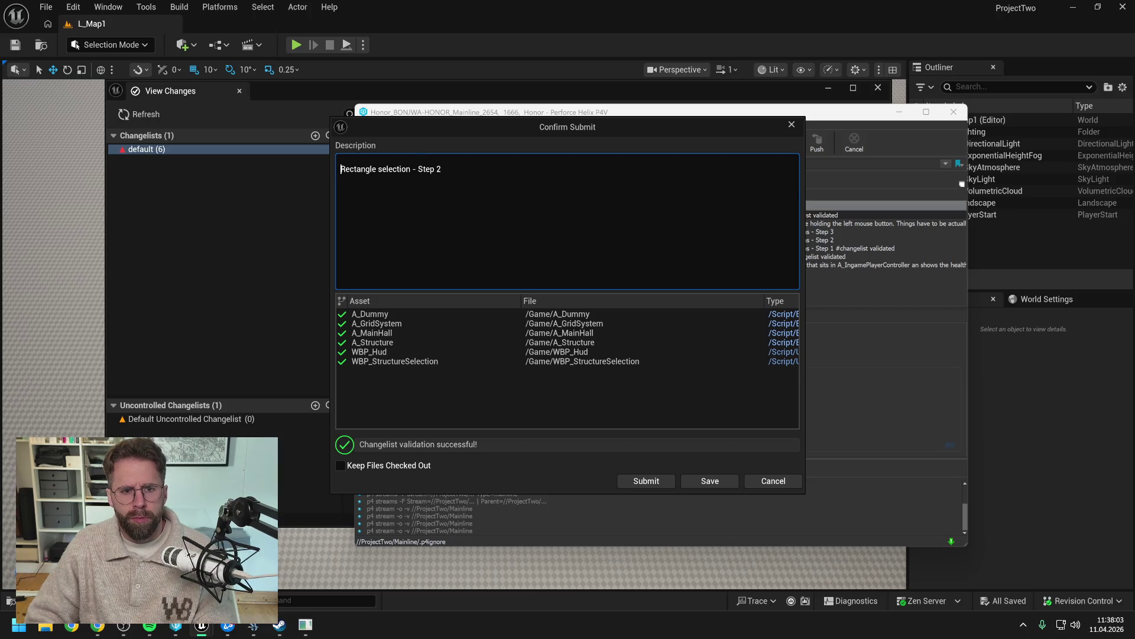
key("End")
key("Return")
type("firs")
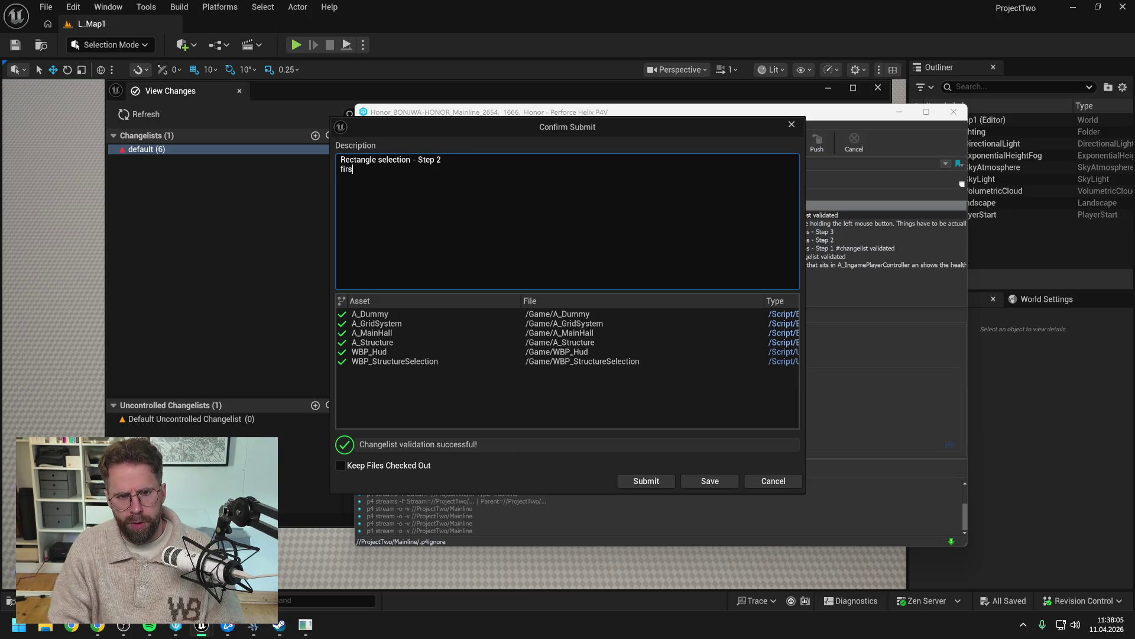
type("t")
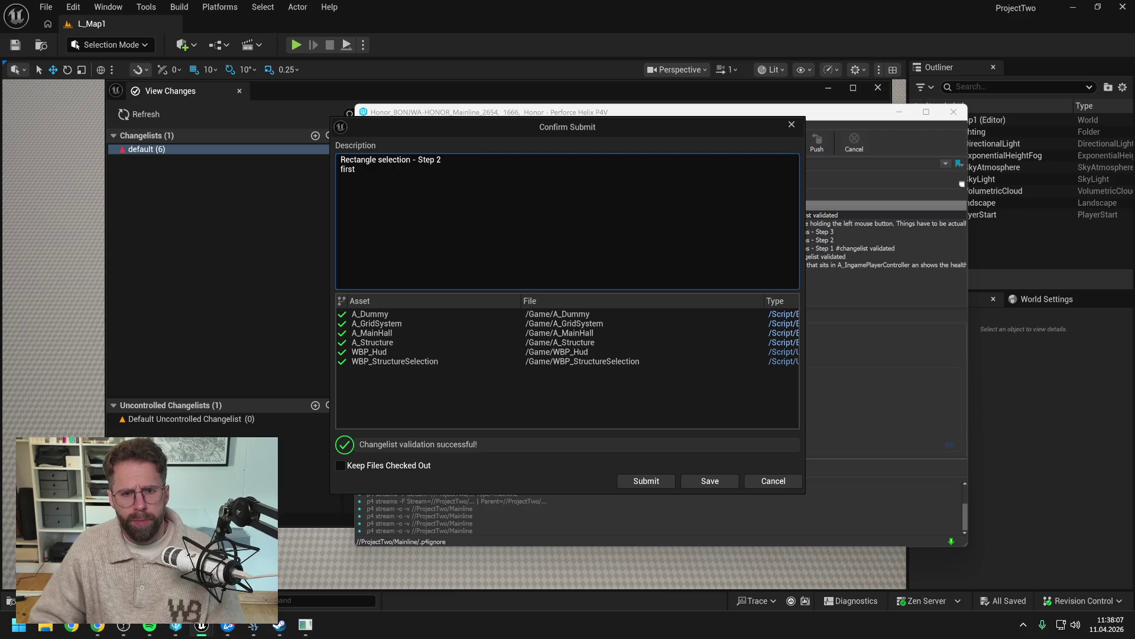
key("Up")
key("End")
key("BackSpace")
type("3")
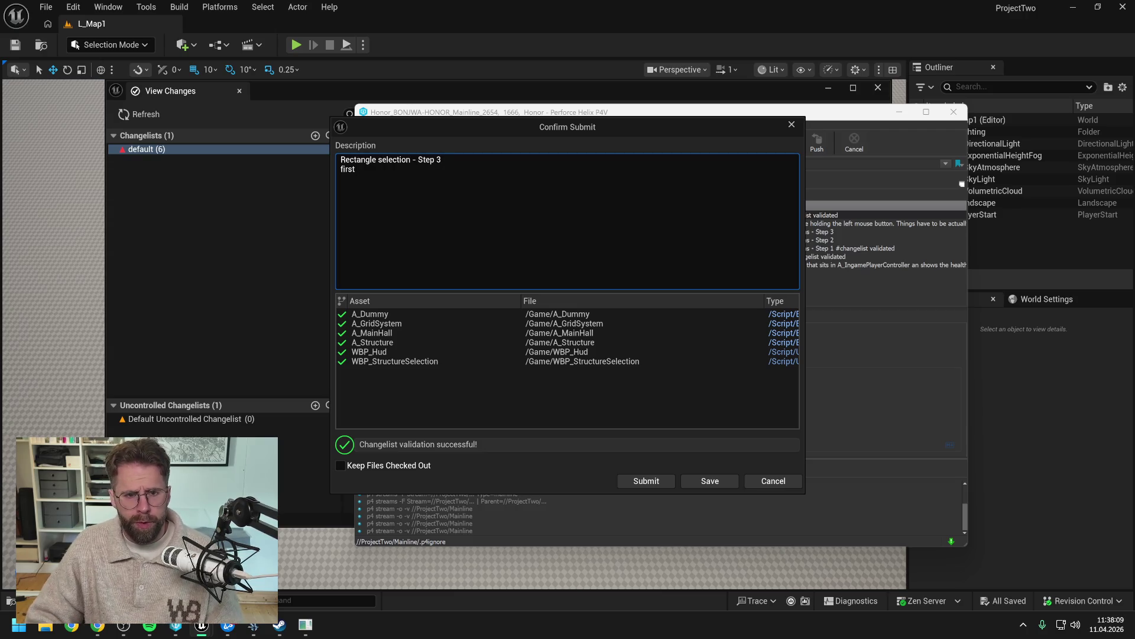
Step: Add the line 'First solution now works but is not very precise' and submit the changelist
key("BackSpace")
key("BackSpace")
key("BackSpace")
type("F")
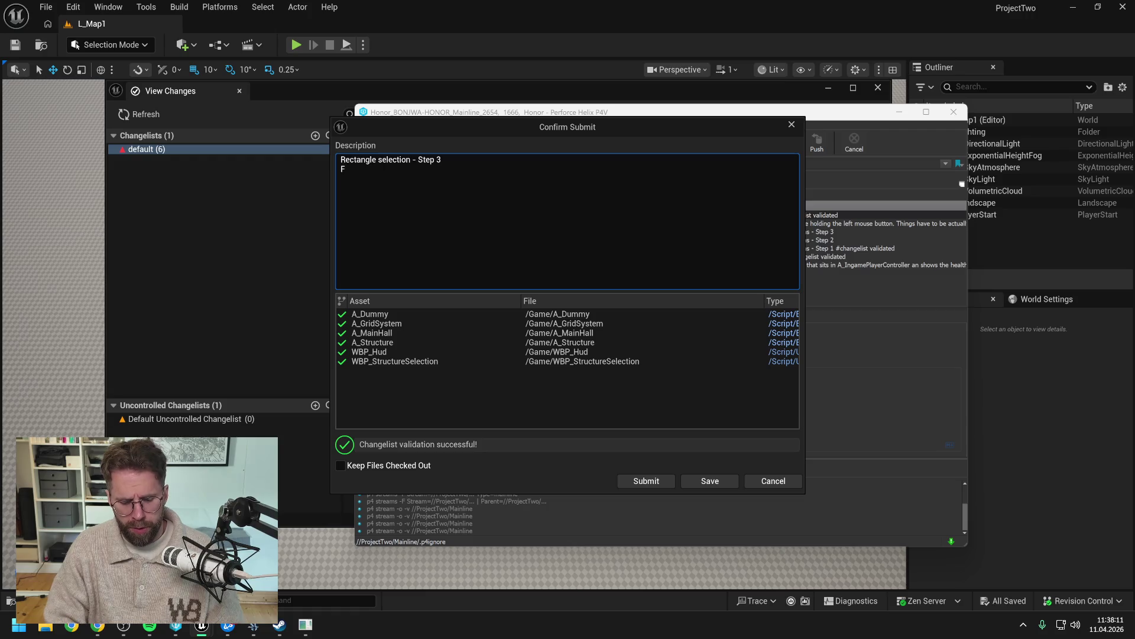
type("irst solution now ")
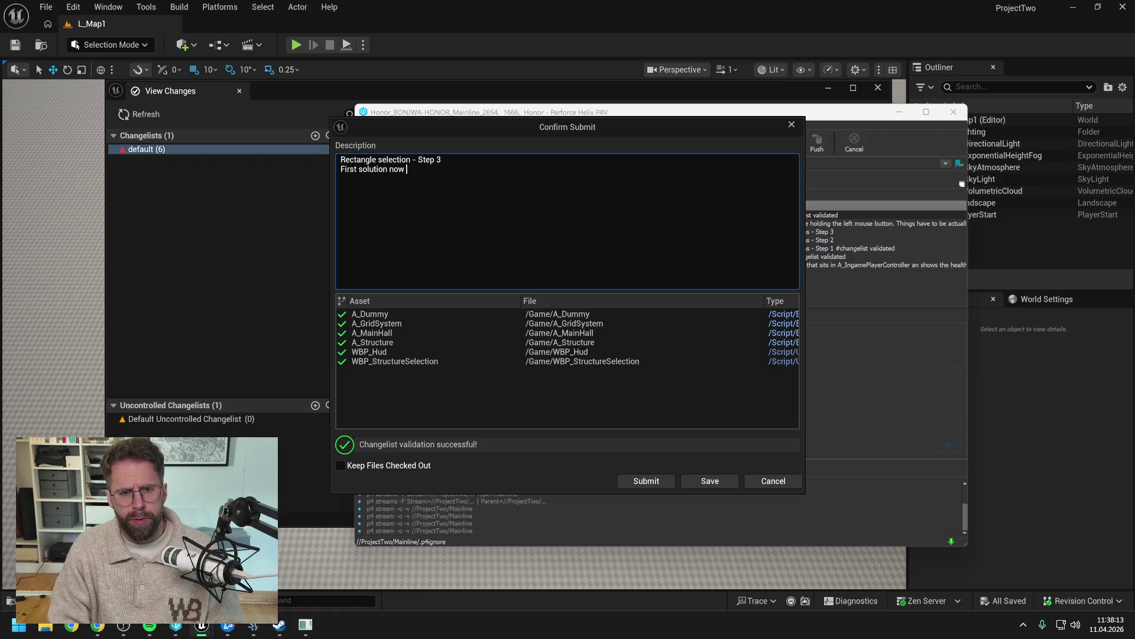
type("works but i")
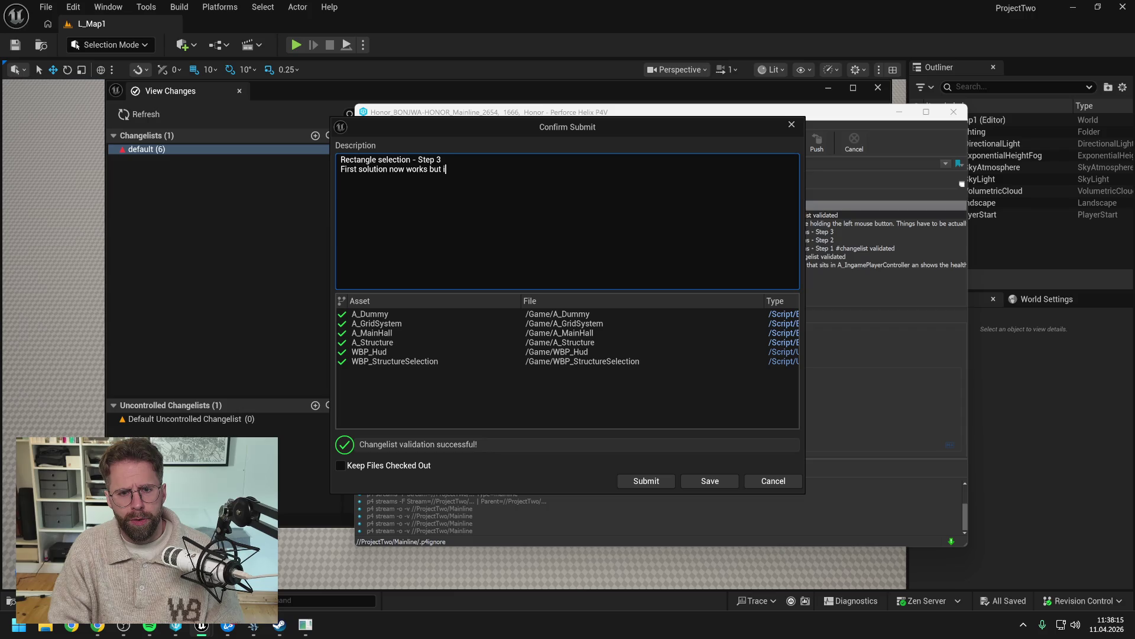
type("s not very")
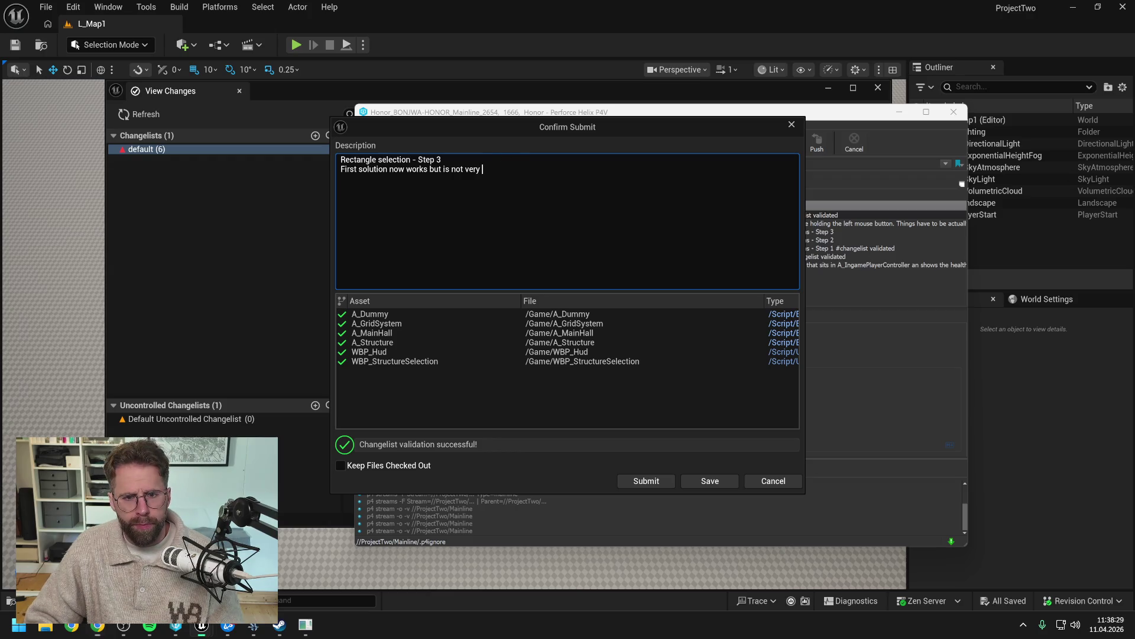
type("preci")
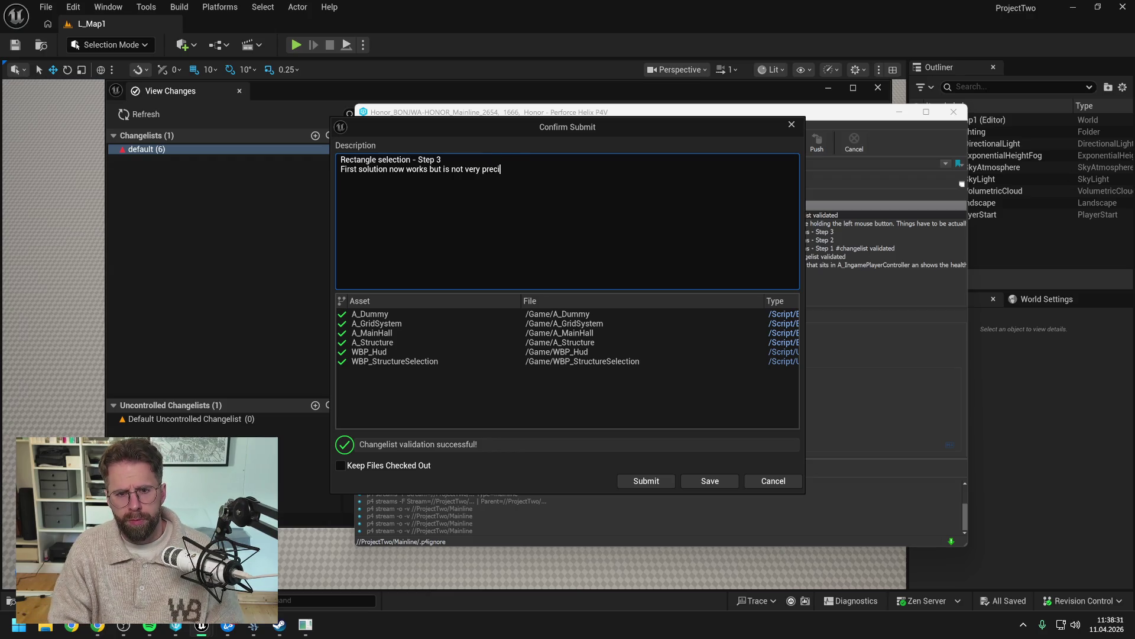
type("se")
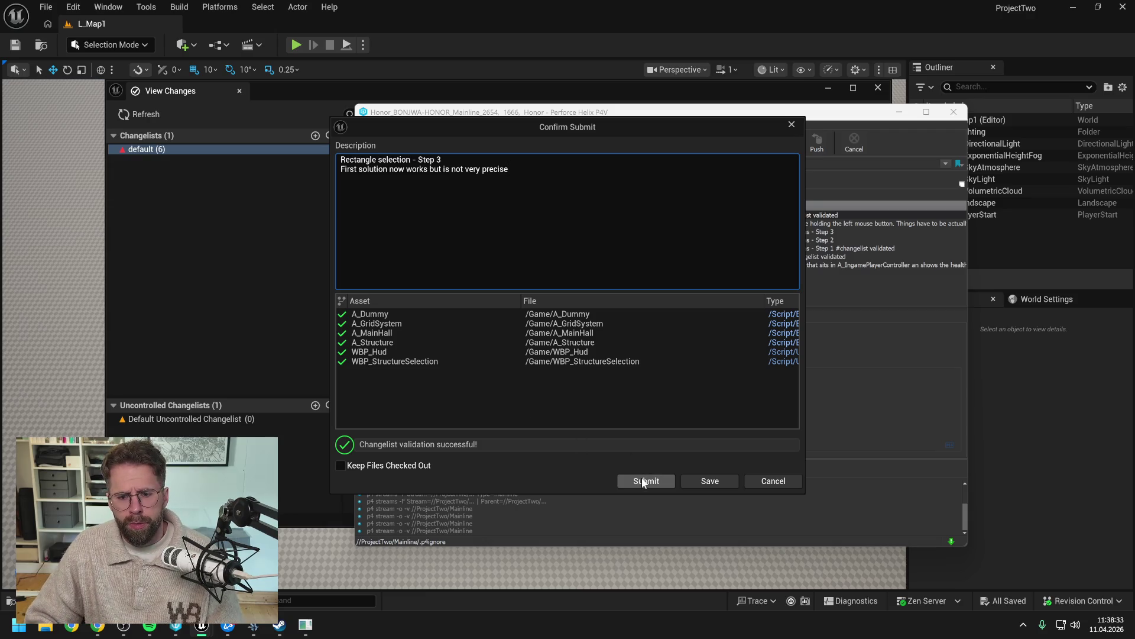
left_click(643, 481)
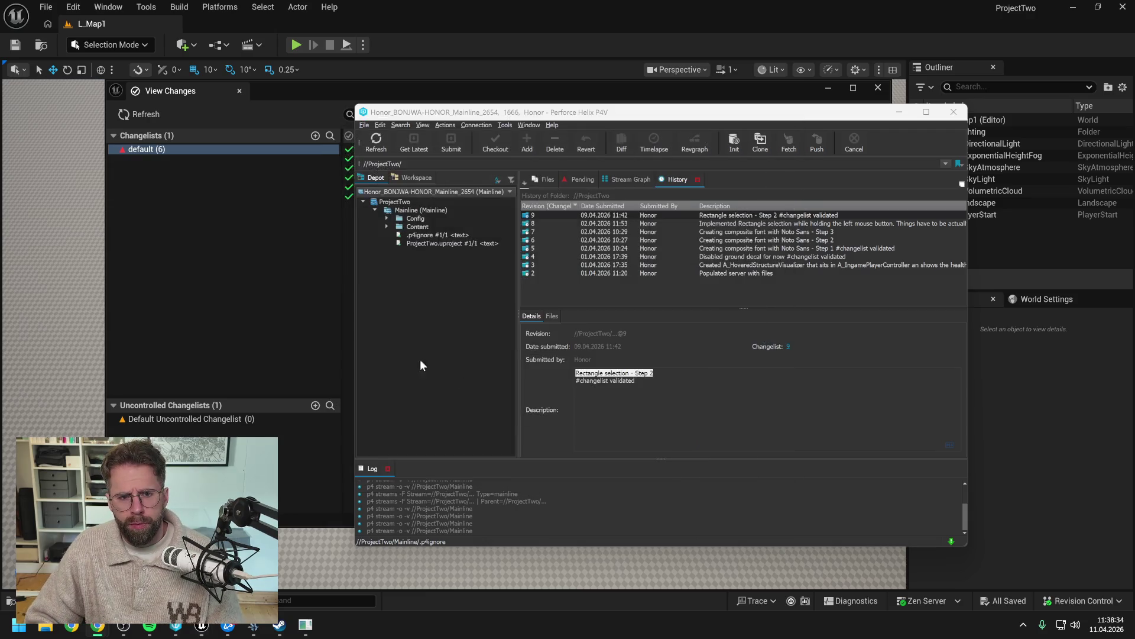
left_click(193, 246)
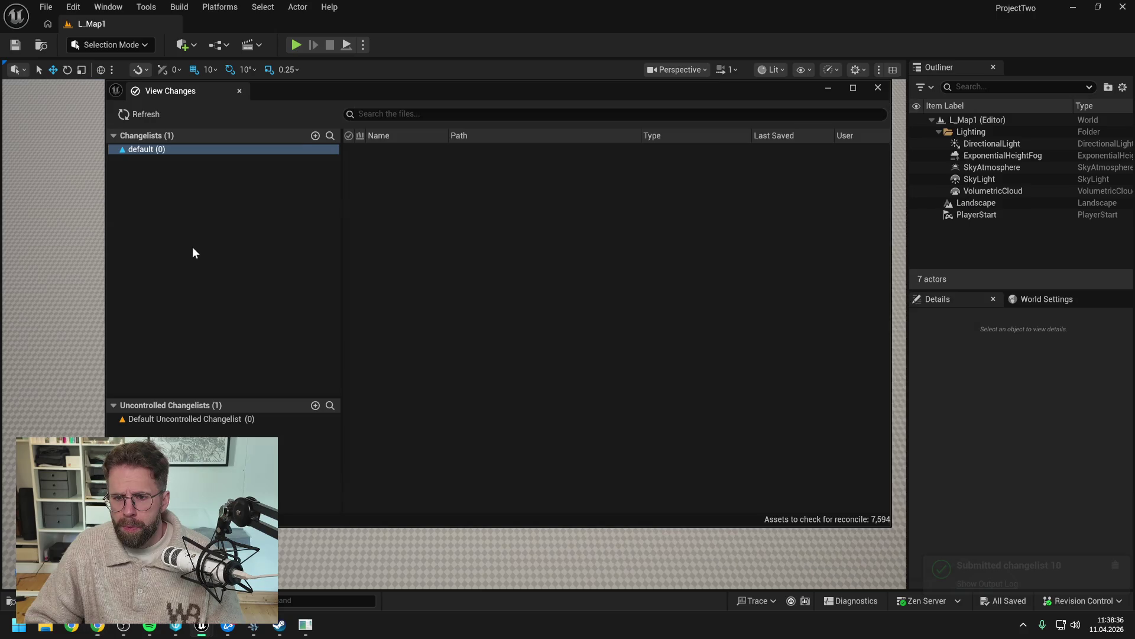
Step: Search the Content Drawer for 'structure' and open the A_StructureController blueprint
left_click(881, 89)
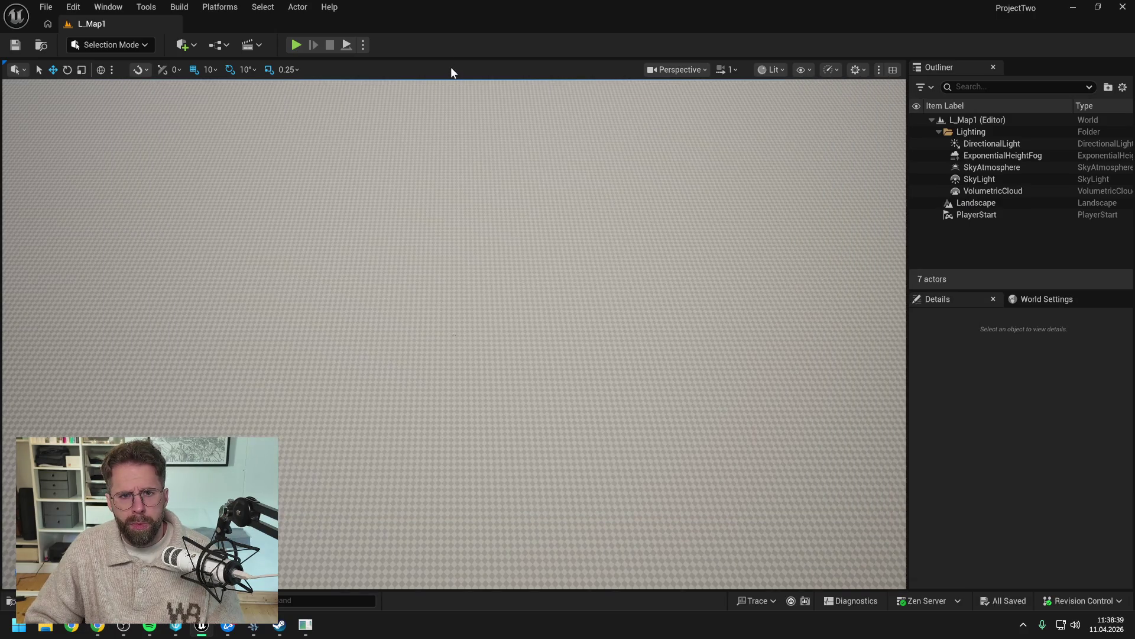
key("ctrl+space")
key("ctrl+a")
type("s")
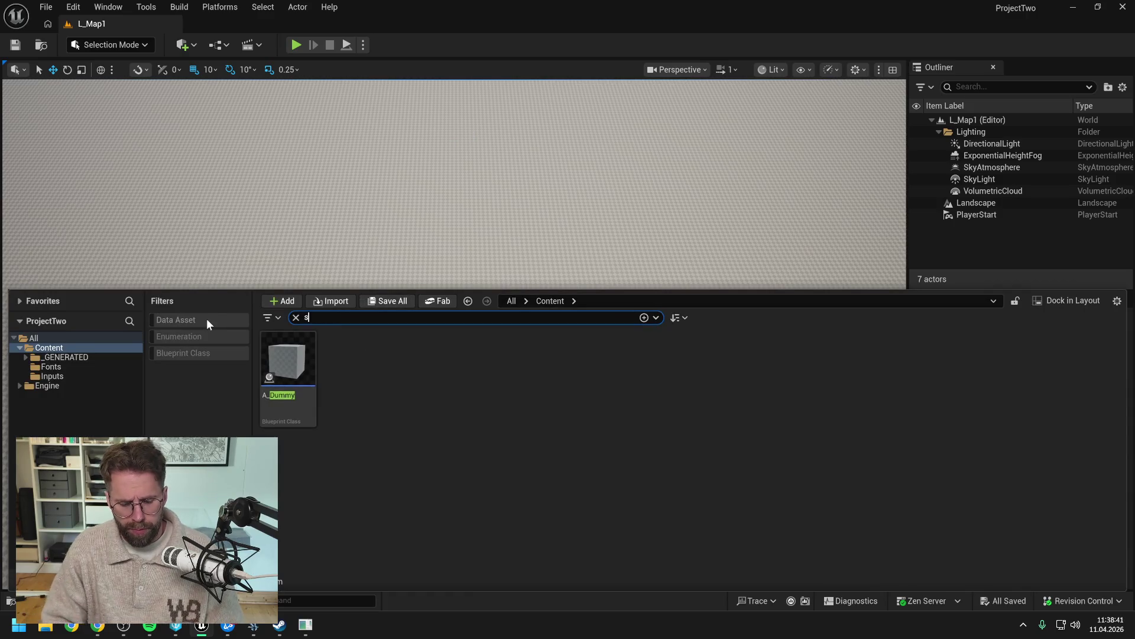
type("tructure")
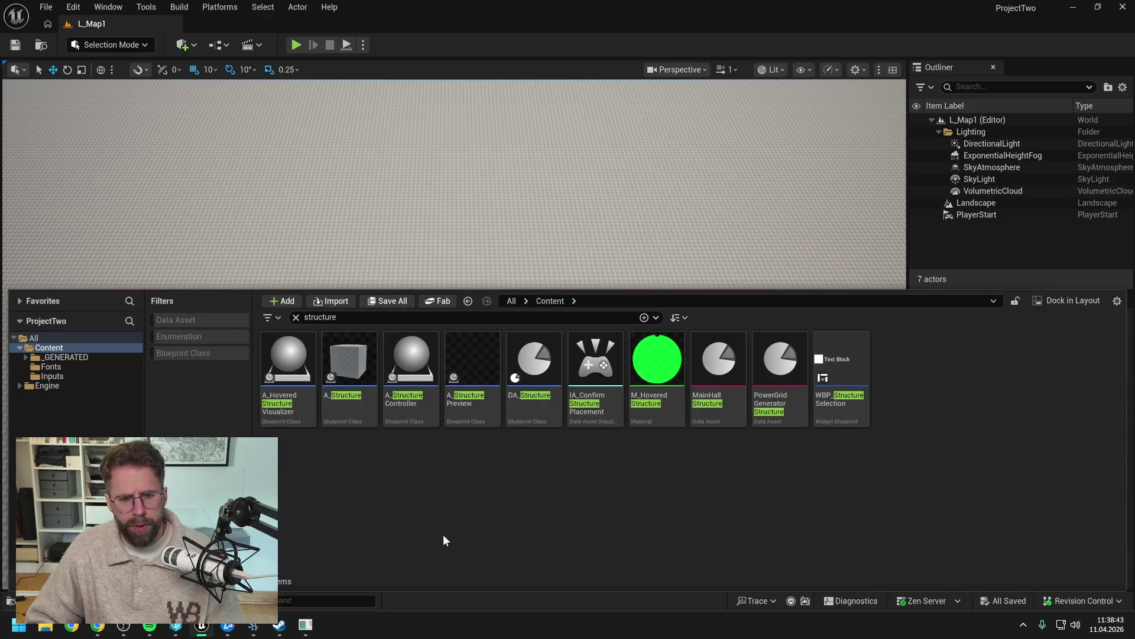
left_click(415, 373)
double_click(416, 374)
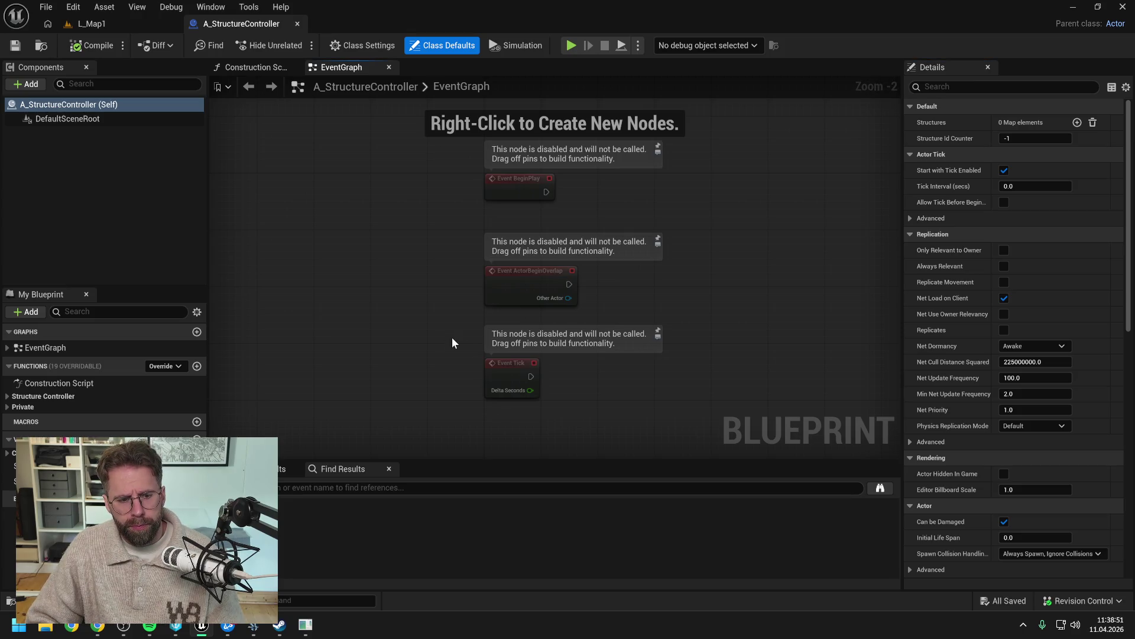
Step: Open the SpawnStructure function graph, close the tabs to its left, and pan to view its nodes
left_click(8, 399)
double_click(56, 409)
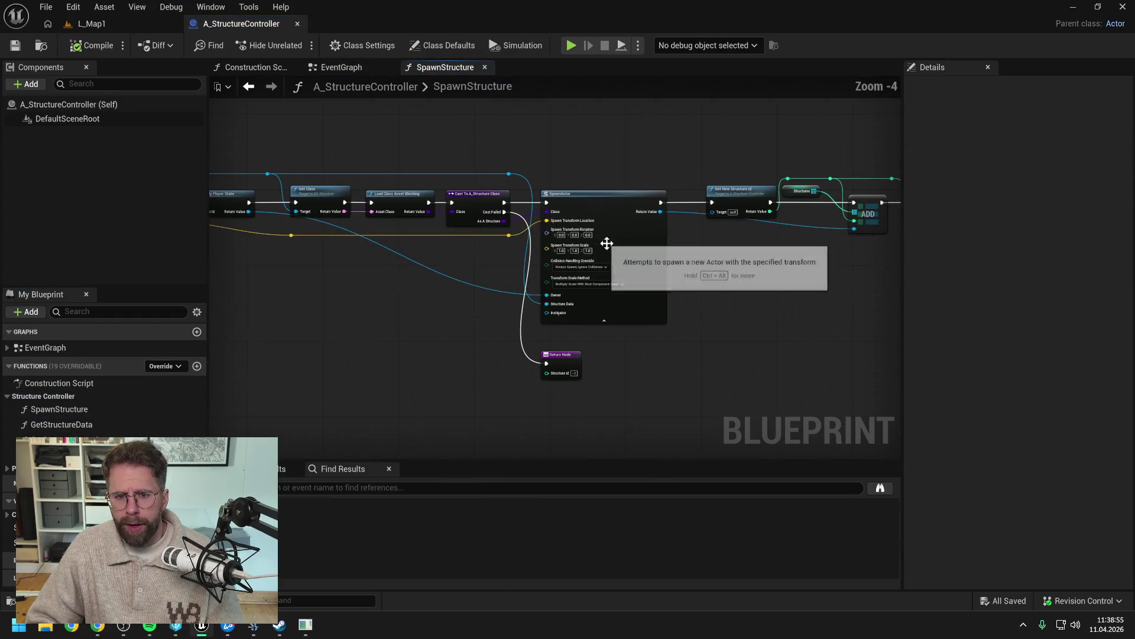
right_click(447, 68)
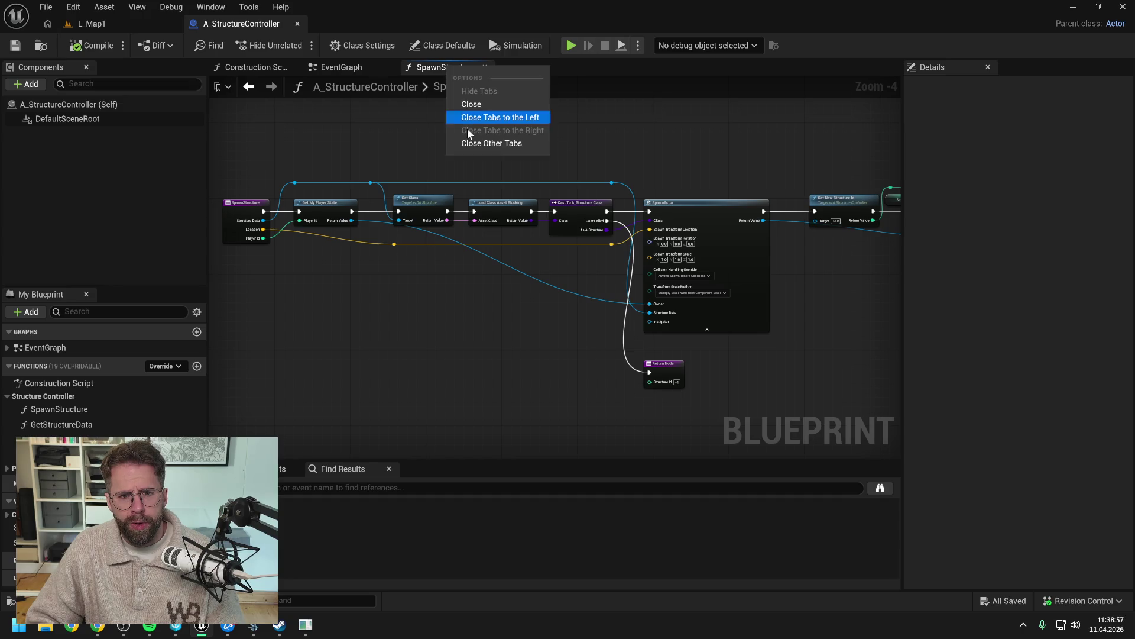
left_click(472, 144)
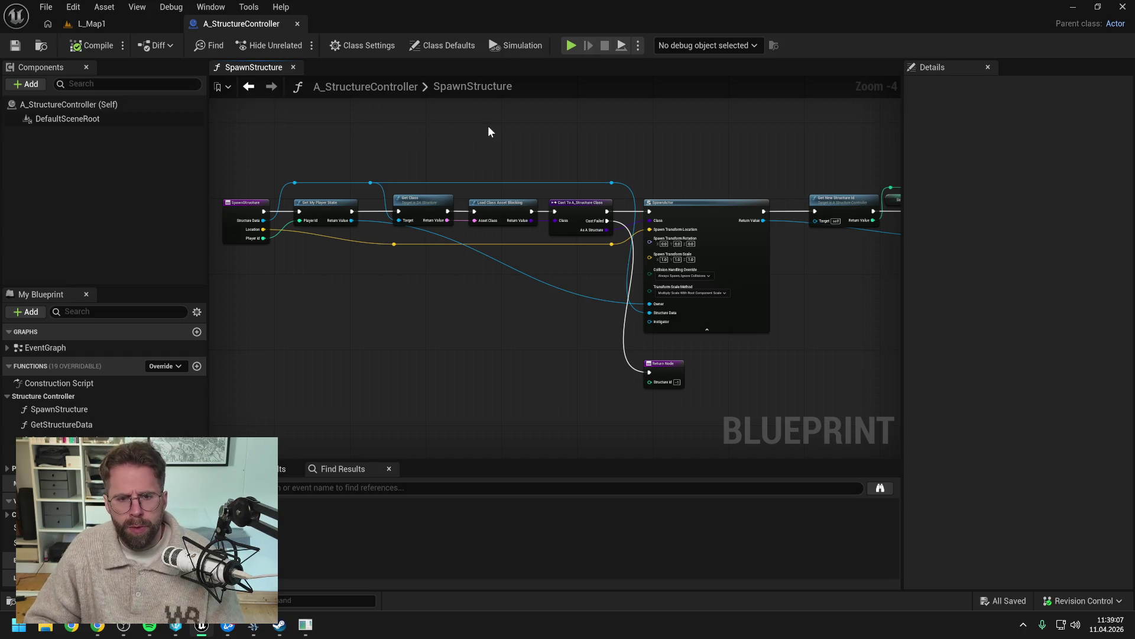
mouse_move(488, 125)
left_mouse_down()
mouse_move(530, 152)
mouse_move(574, 150)
mouse_move(499, 154)
left_mouse_up()
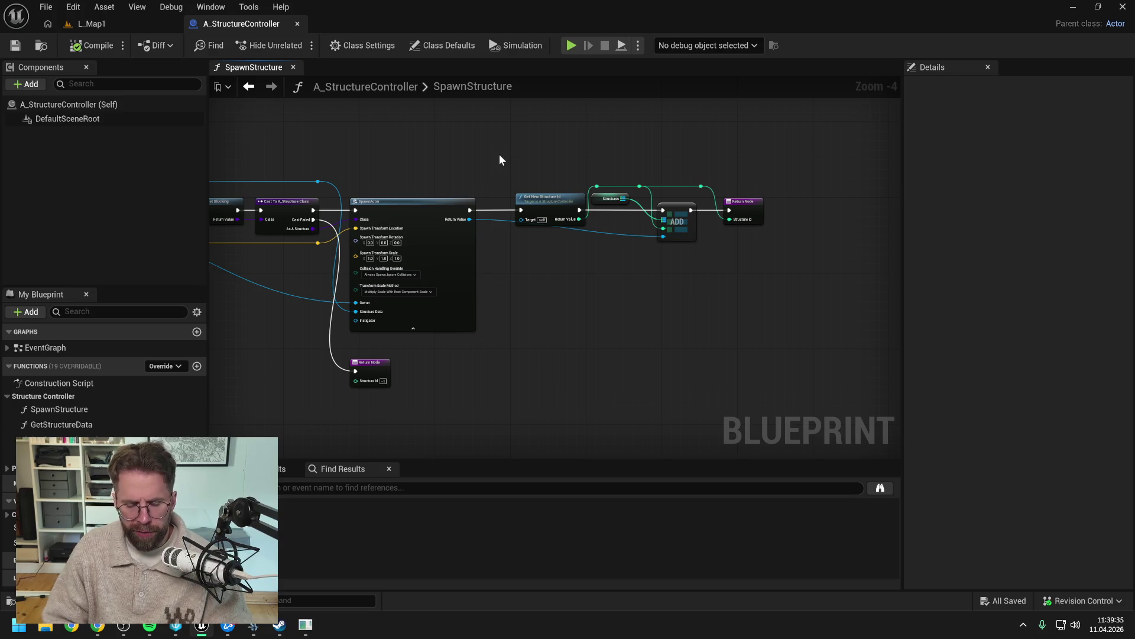
left_click_drag(500, 155, 598, 159)
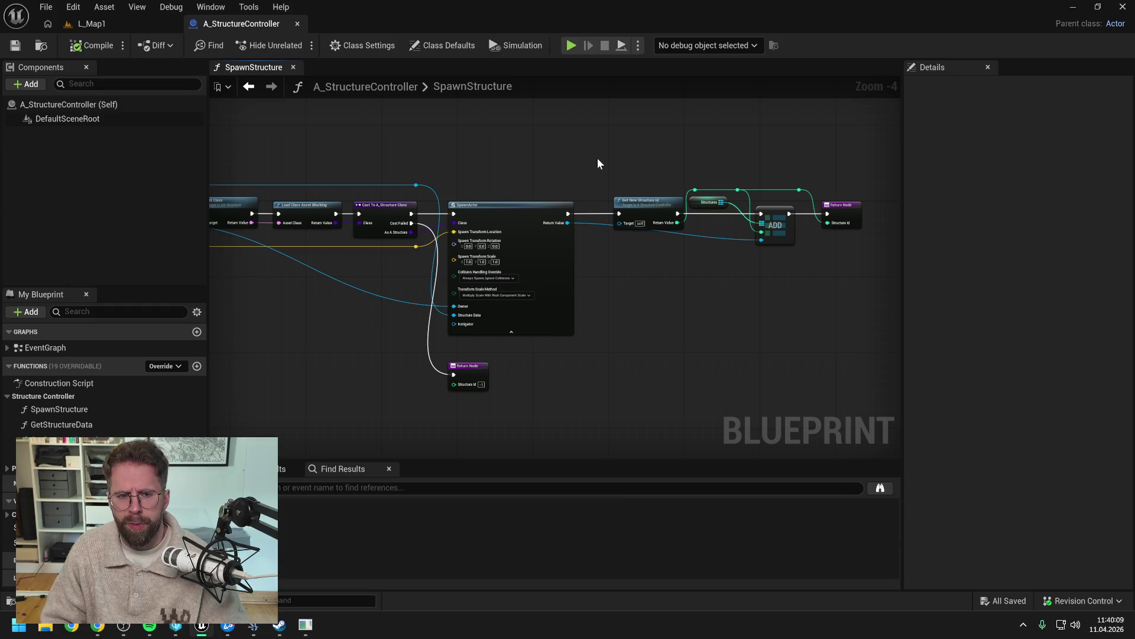
left_click_drag(578, 162, 642, 161)
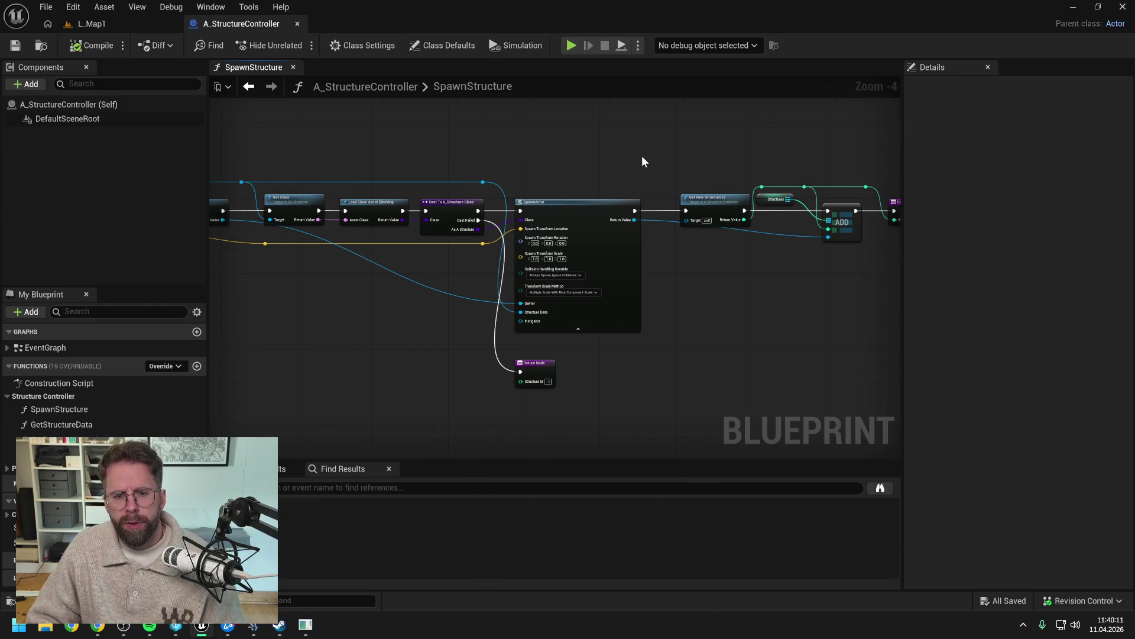
key("ctrl+space")
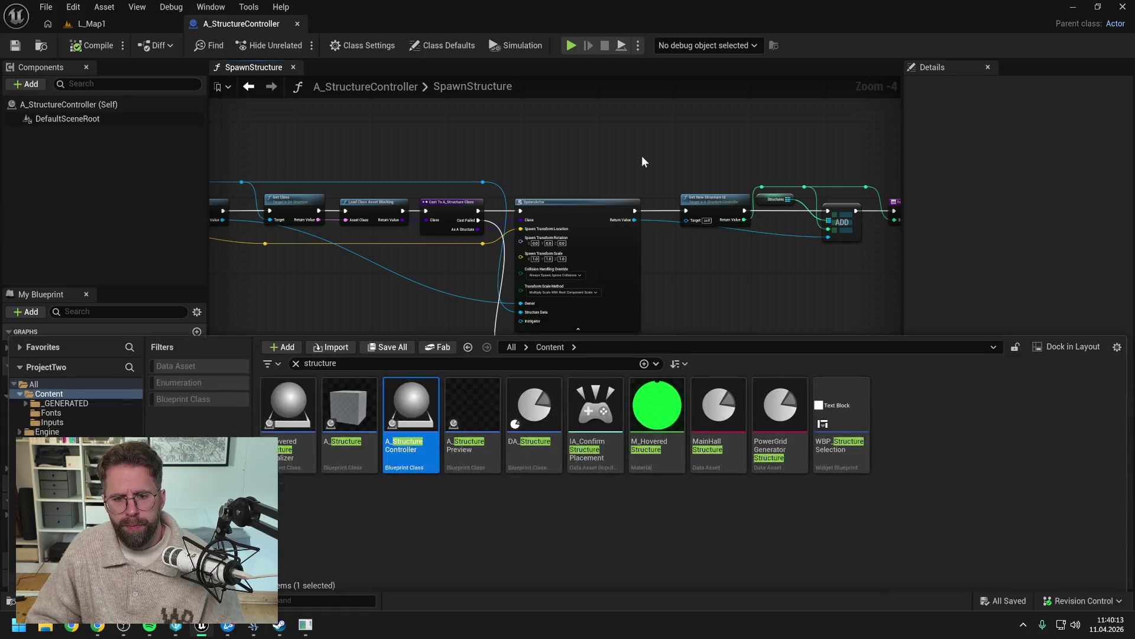
Step: Create a new Structure asset named SStructure in the Content folder
right_click(479, 518)
mouse_move(530, 297)
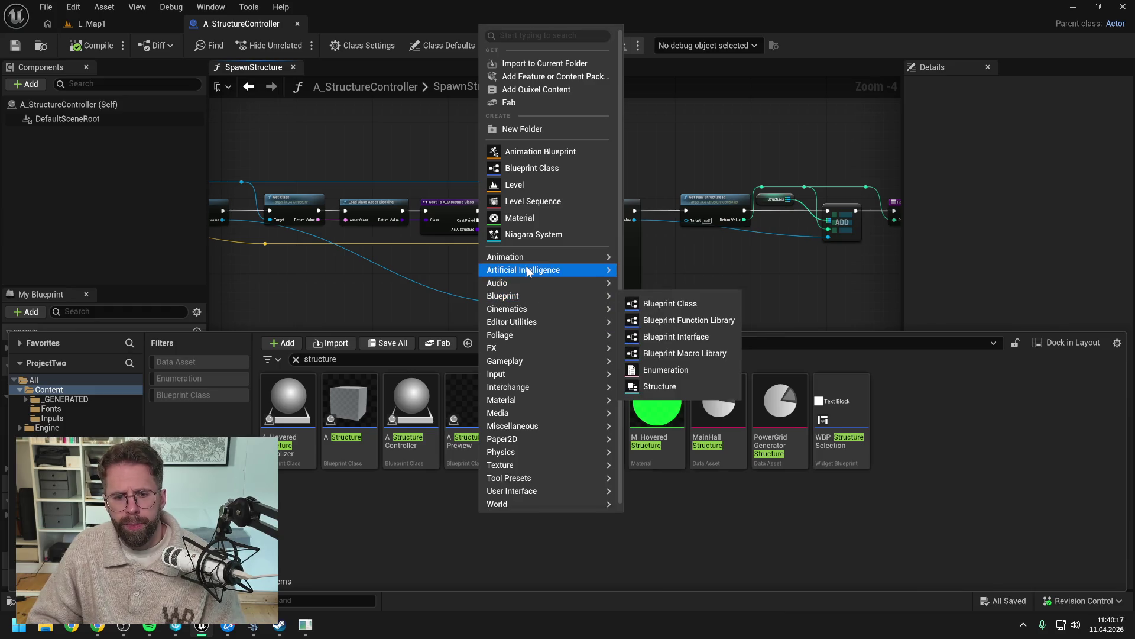
left_click(685, 386)
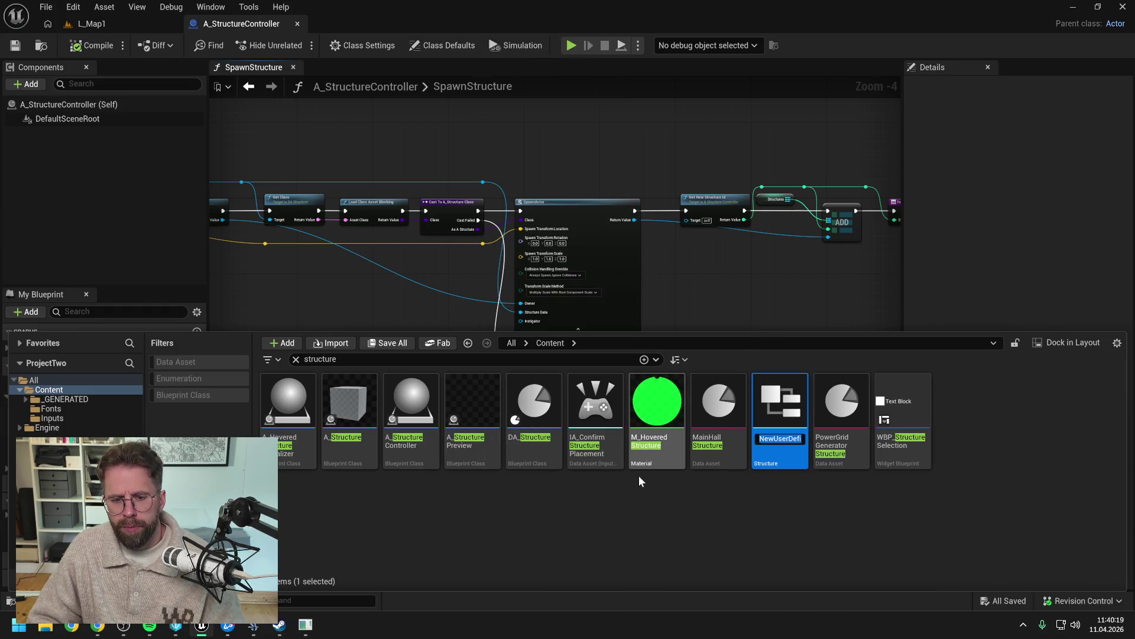
type("SStructure")
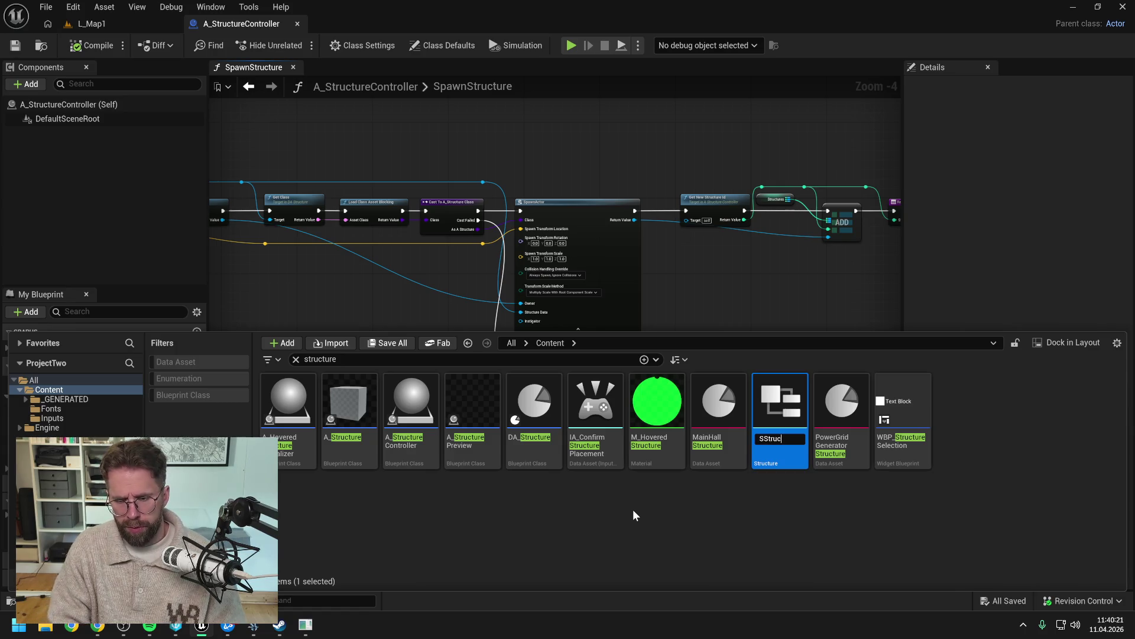
key("Return")
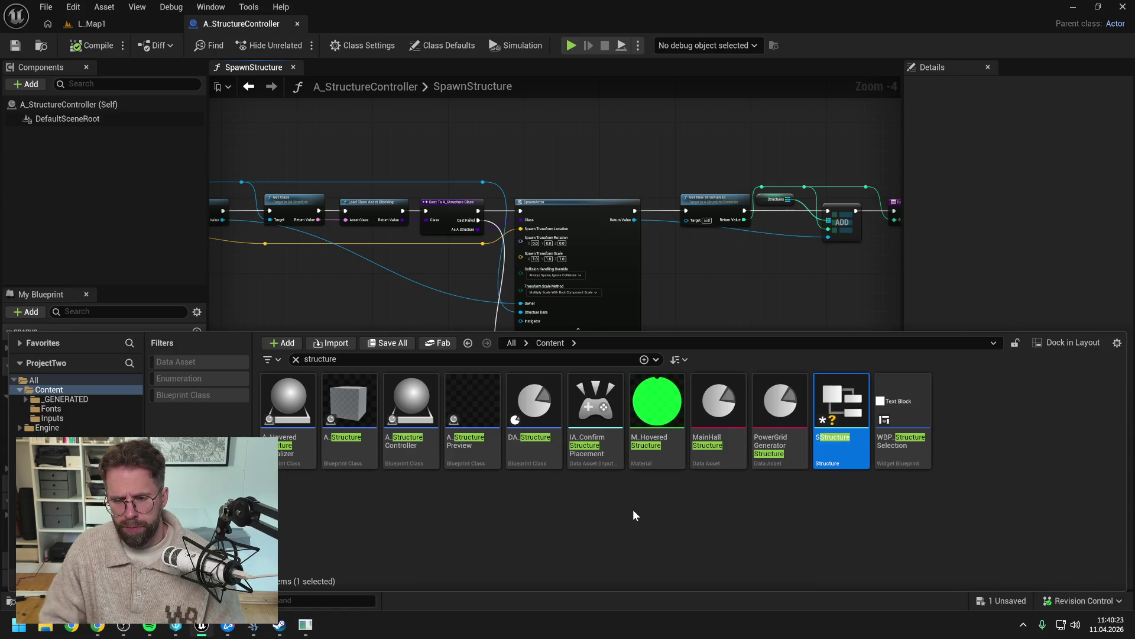
left_click(670, 530)
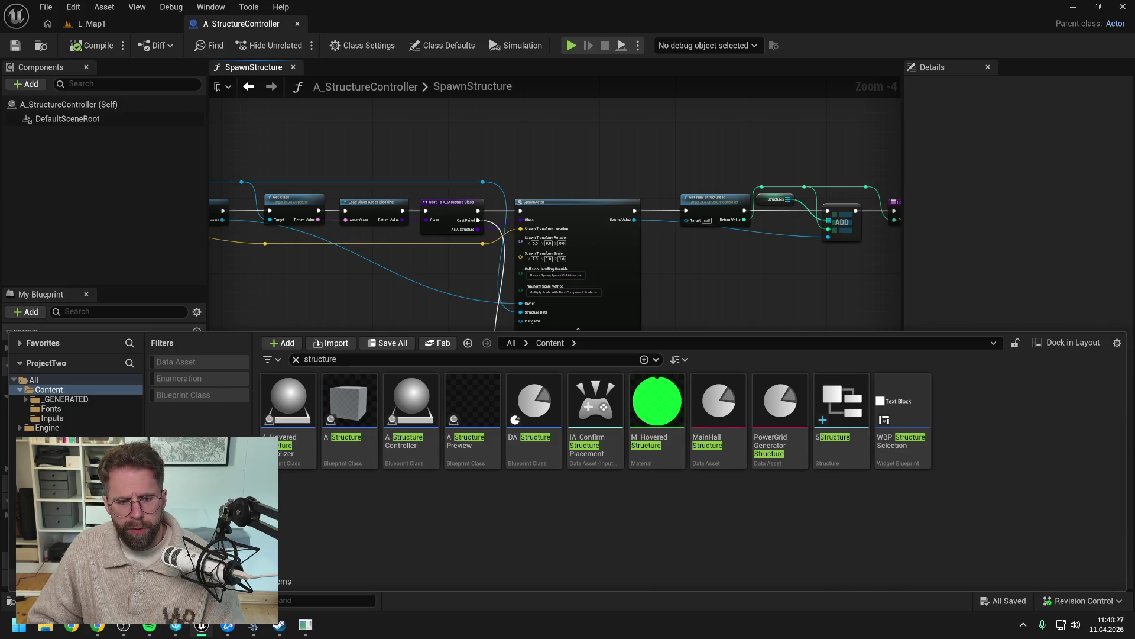
Step: Filter assets by 'stru' and rename SStructure to FStructure
left_click(320, 359)
type("F")
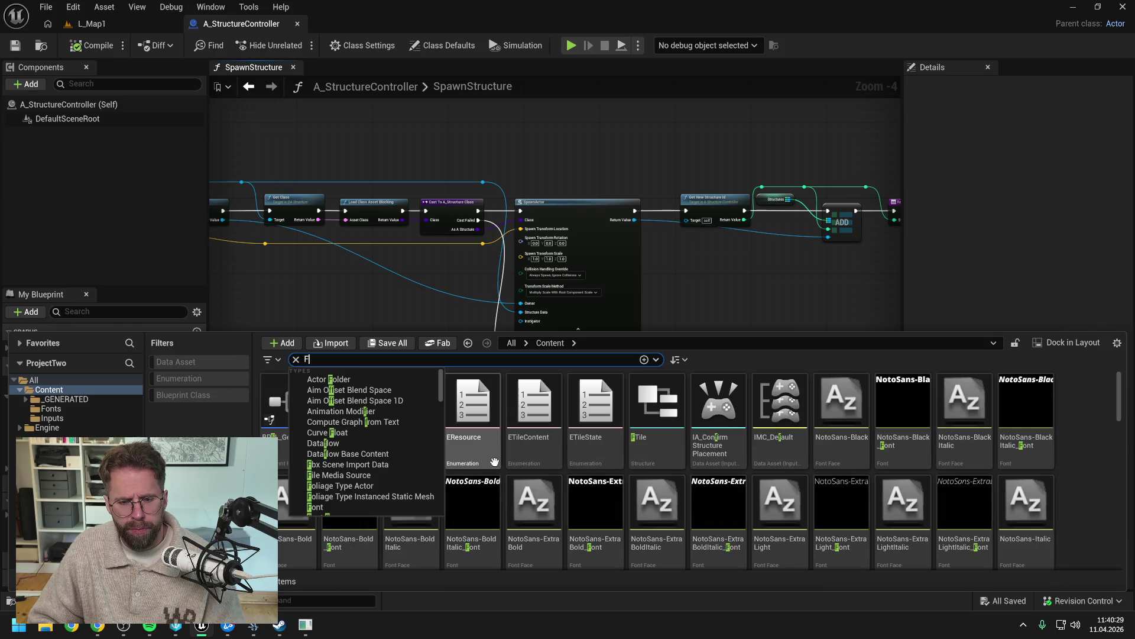
key("BackSpace")
type("stru")
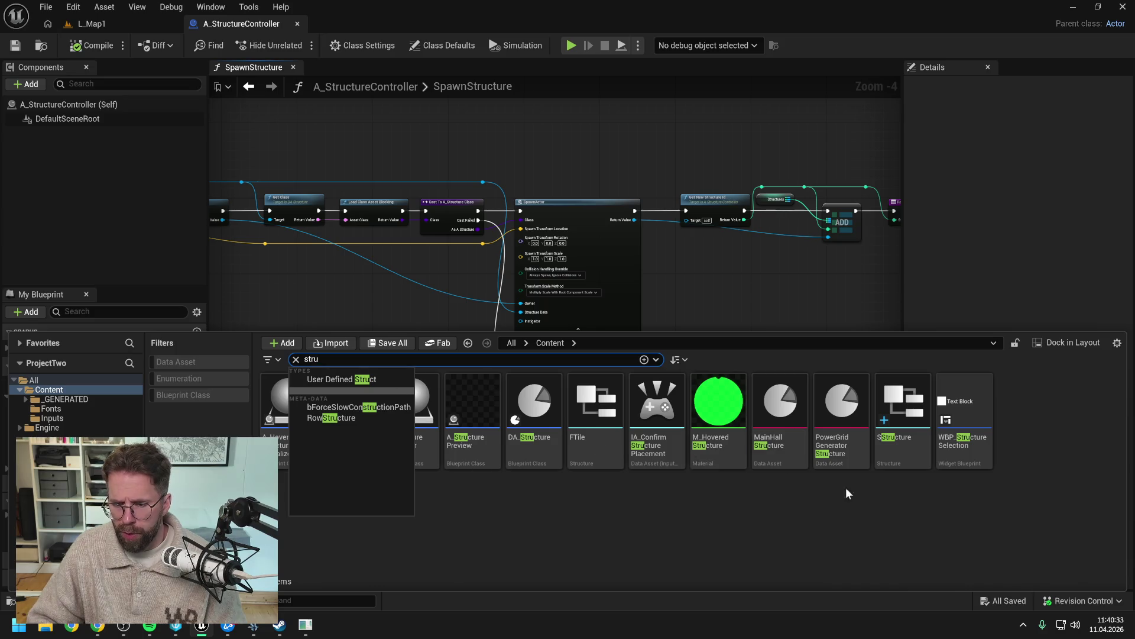
left_click(913, 462)
key("F2")
key("Home")
key("Delete")
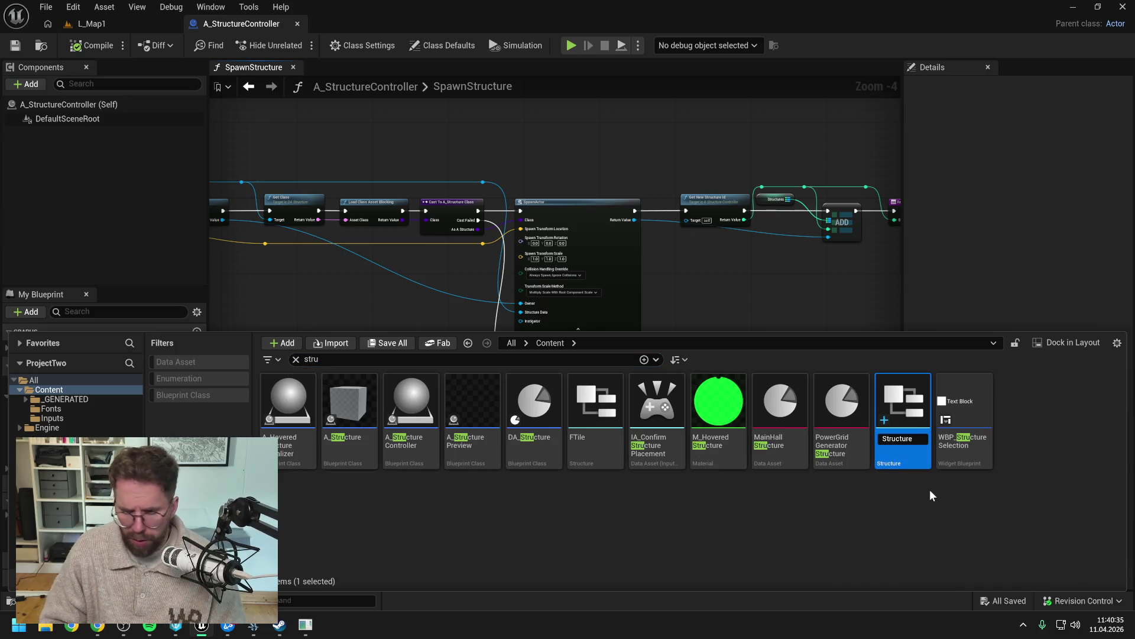
type("F")
key("Return")
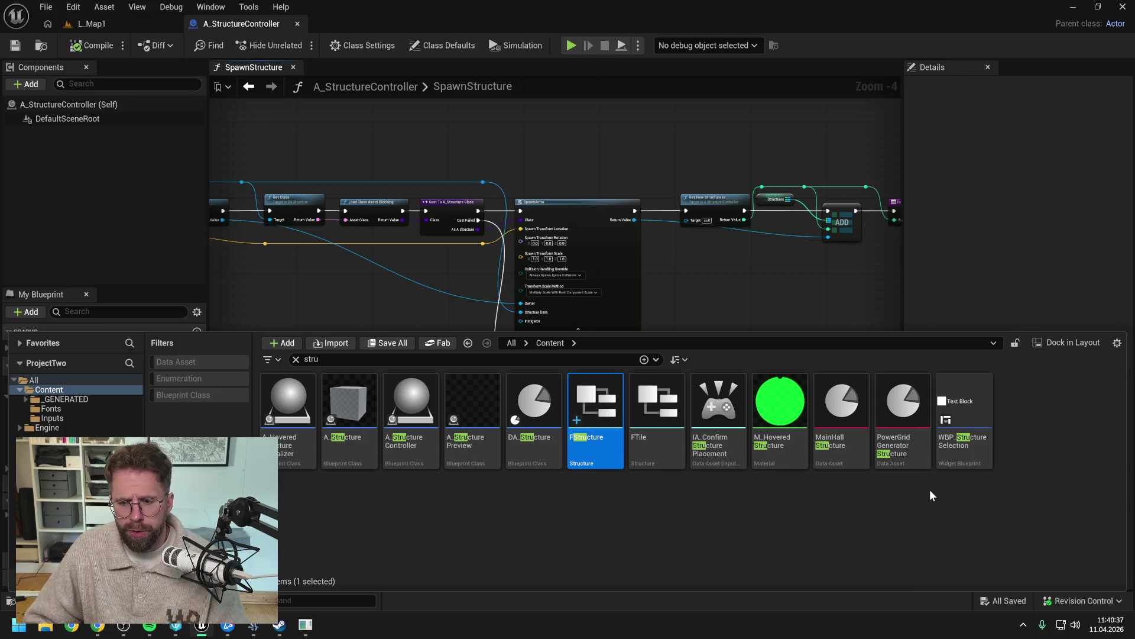
left_click(787, 510)
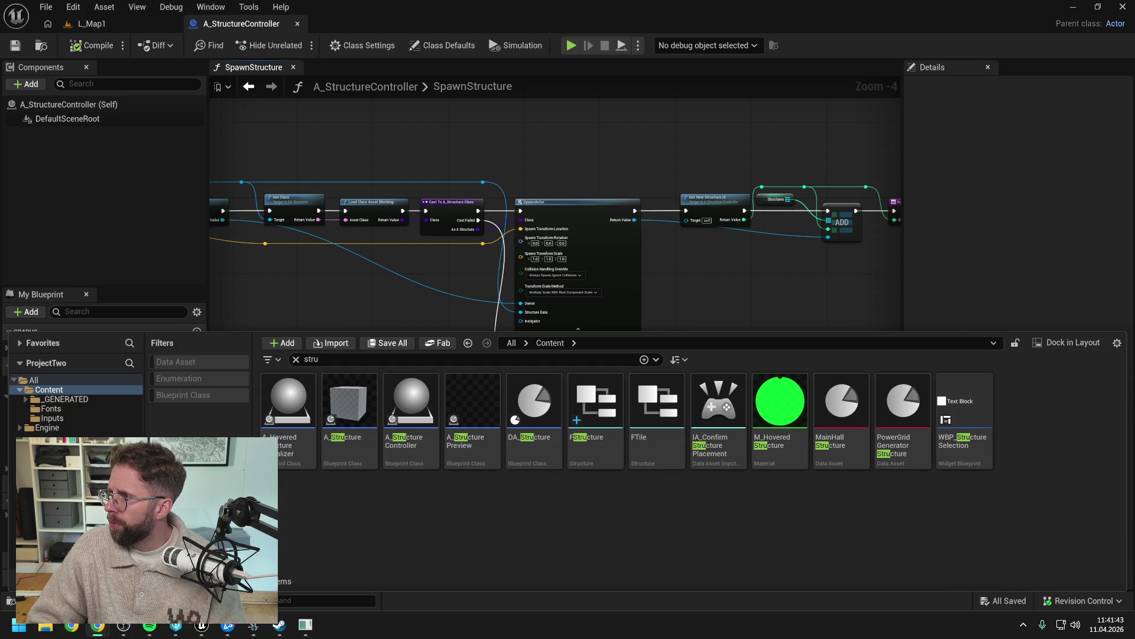
Step: Pan the SpawnStructure graph so the Return Node is fully visible
left_click(795, 276)
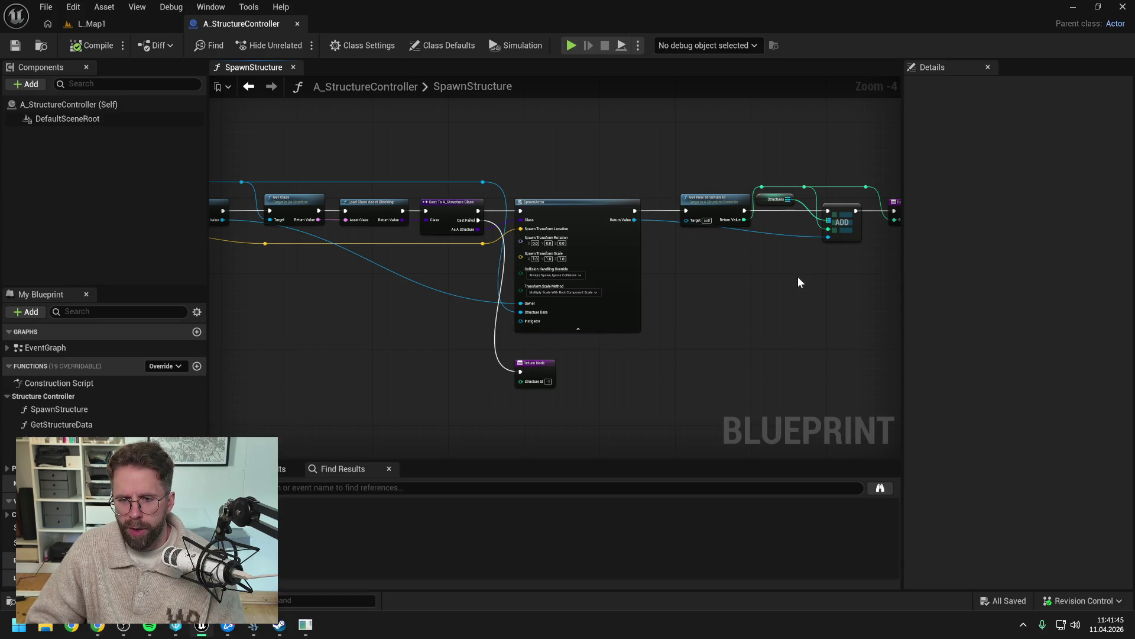
left_click_drag(797, 276, 755, 278)
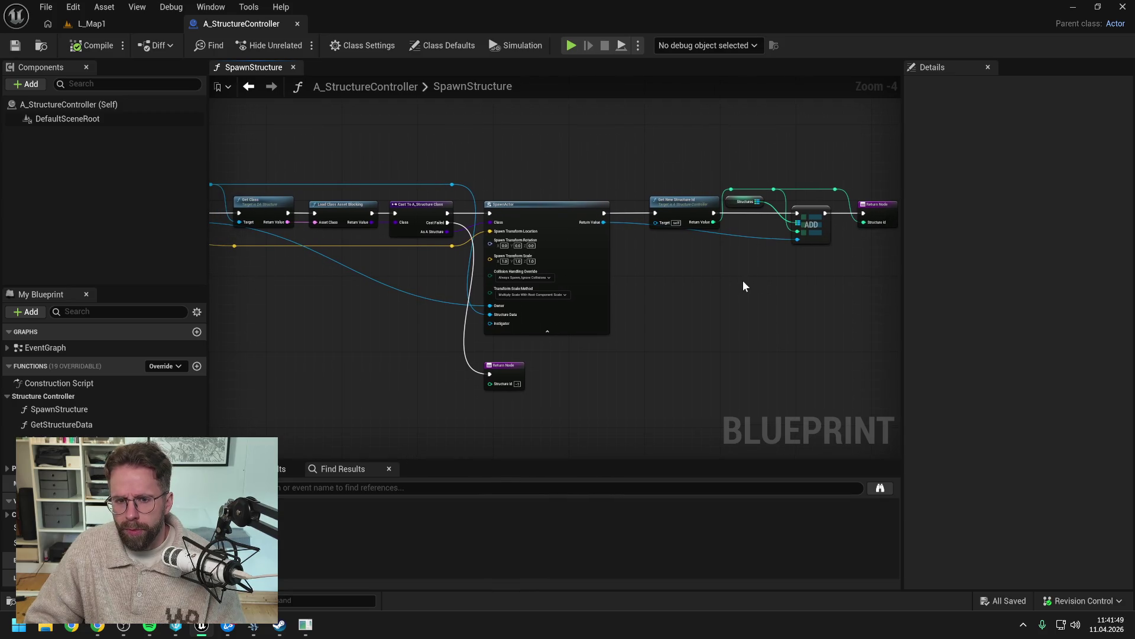
key("ctrl+space")
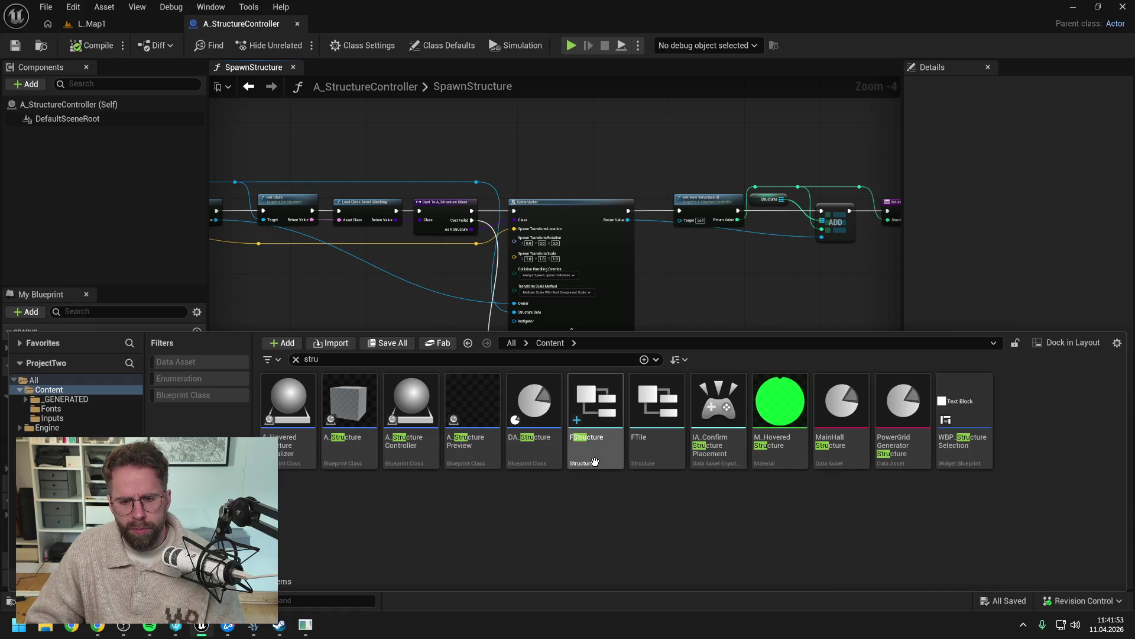
Step: Open FStructure, inspect MemberVar_0's Boolean type, then return to the SpawnStructure graph
double_click(595, 408)
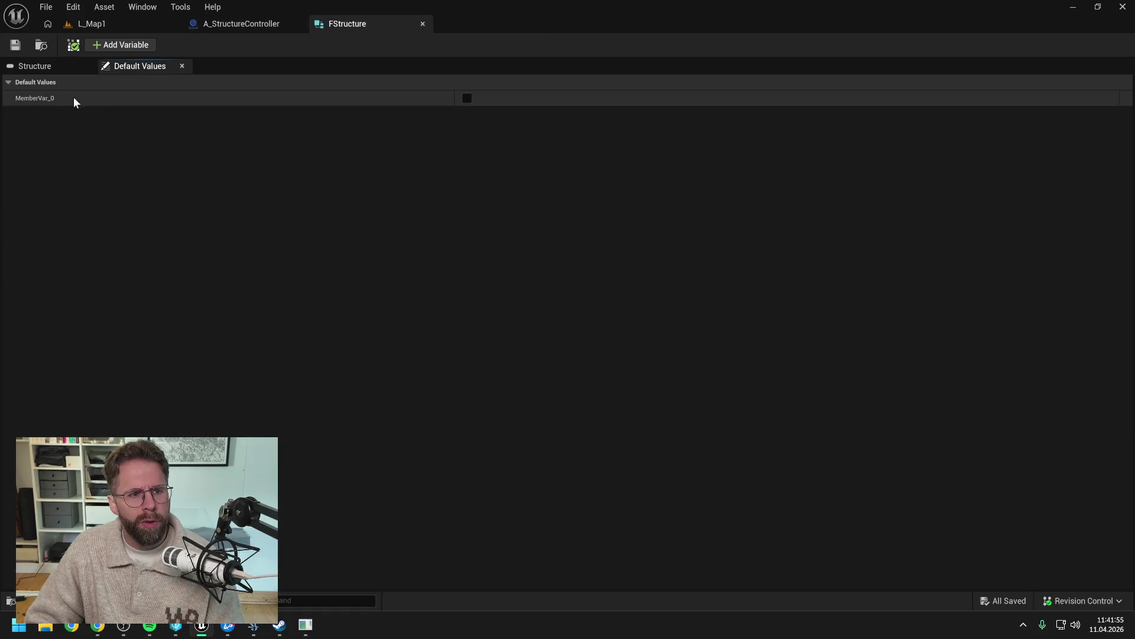
left_click(46, 67)
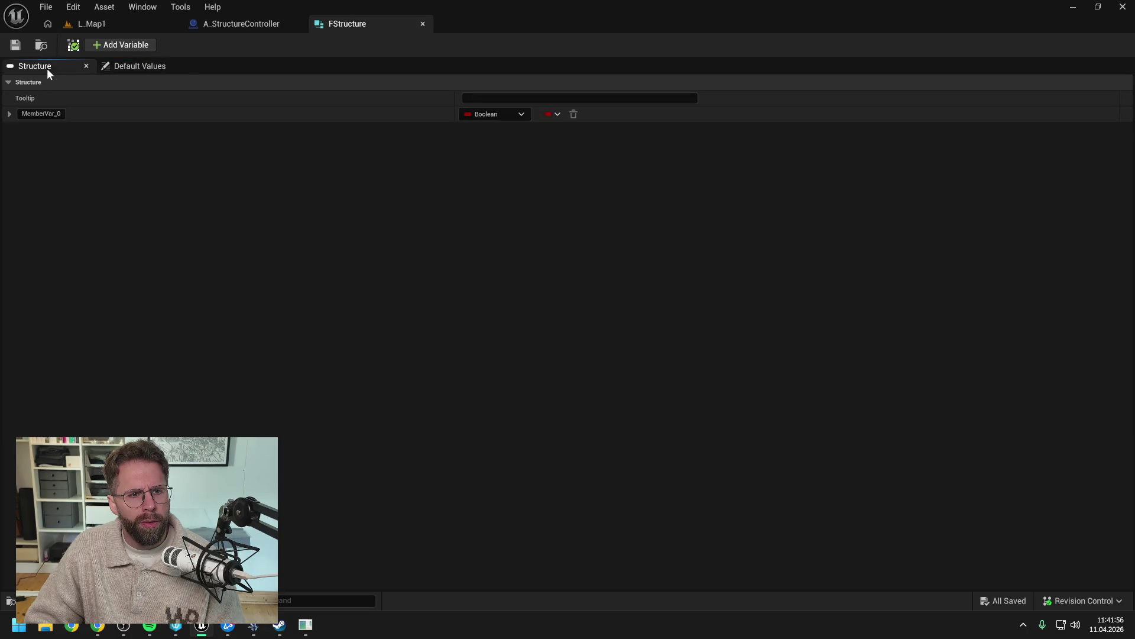
left_click(479, 116)
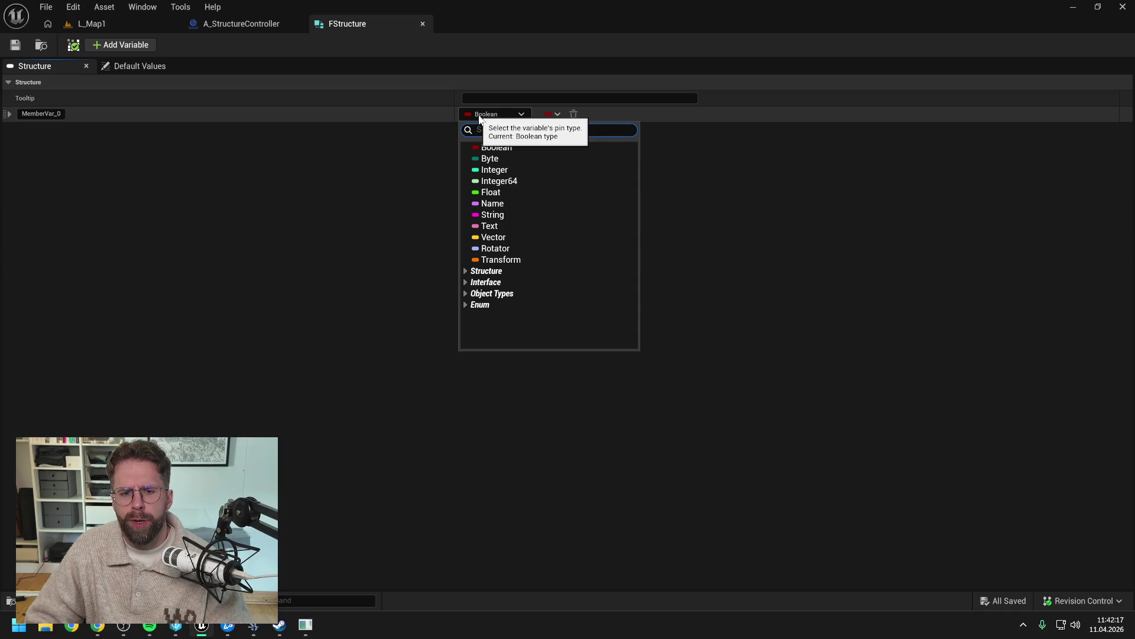
left_click(242, 27)
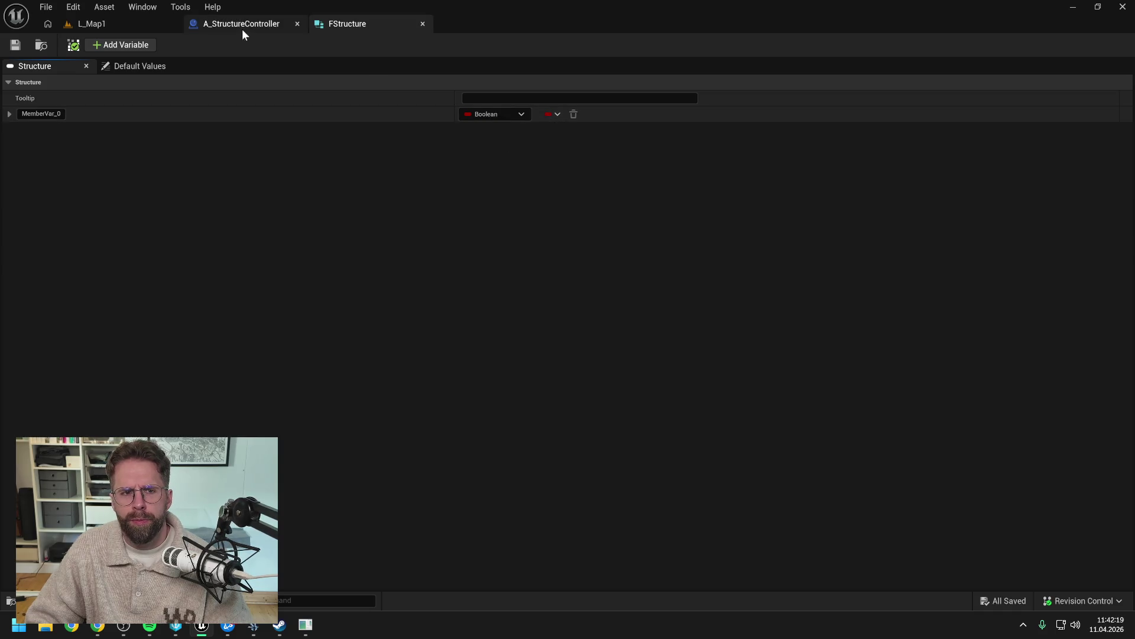
left_click(242, 24)
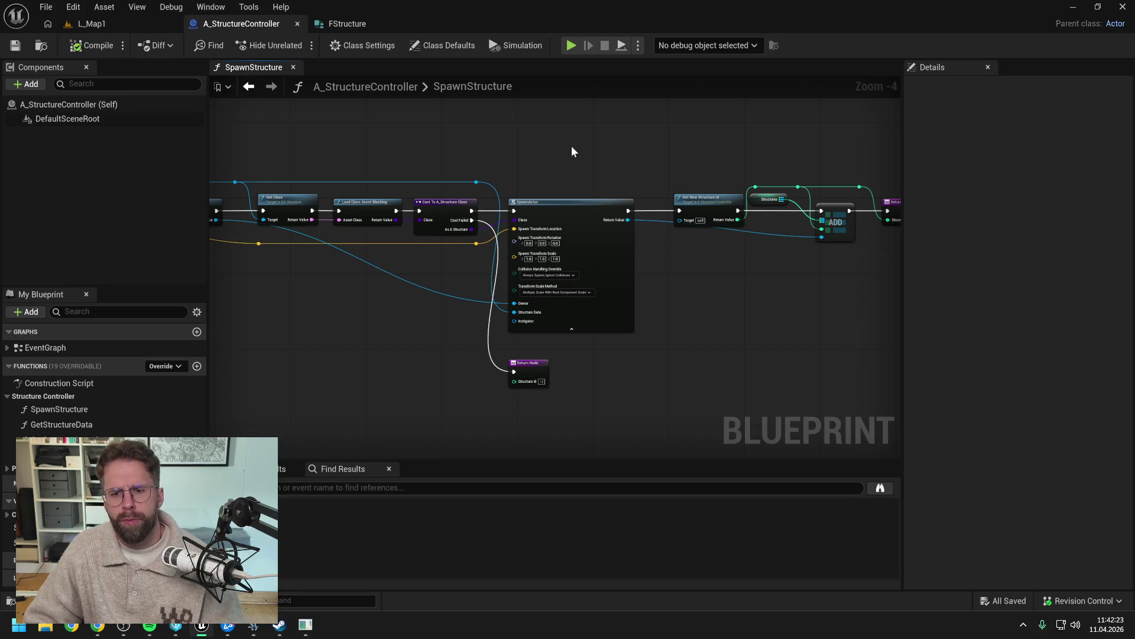
key("ctrl+space")
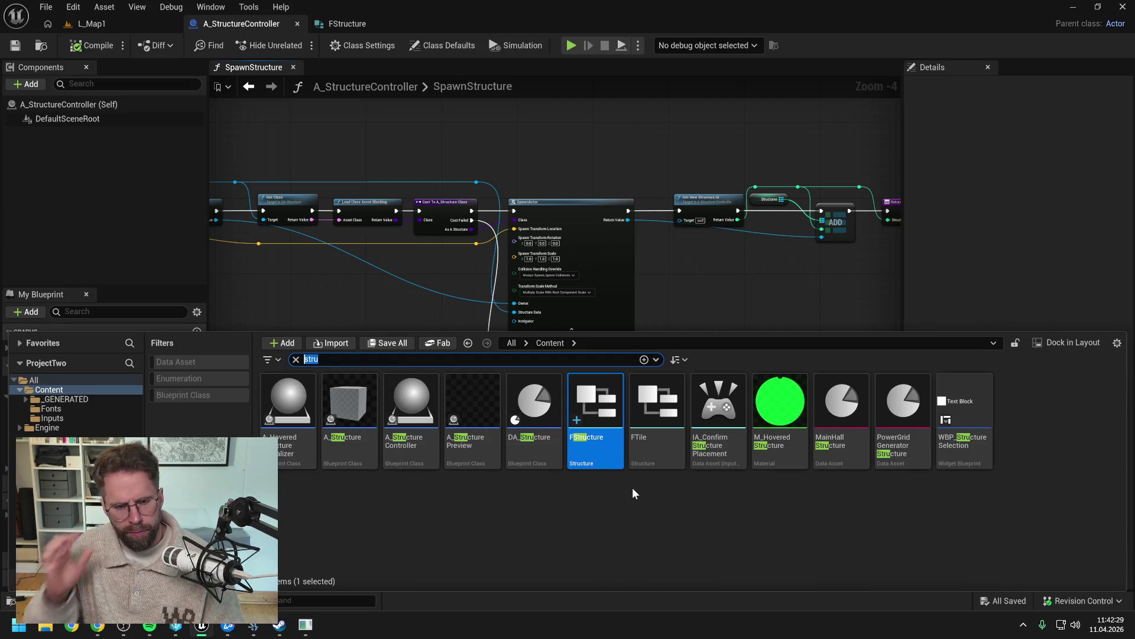
Step: Open FTile to compare its members and TileContent default values, then return to FStructure
double_click(650, 461)
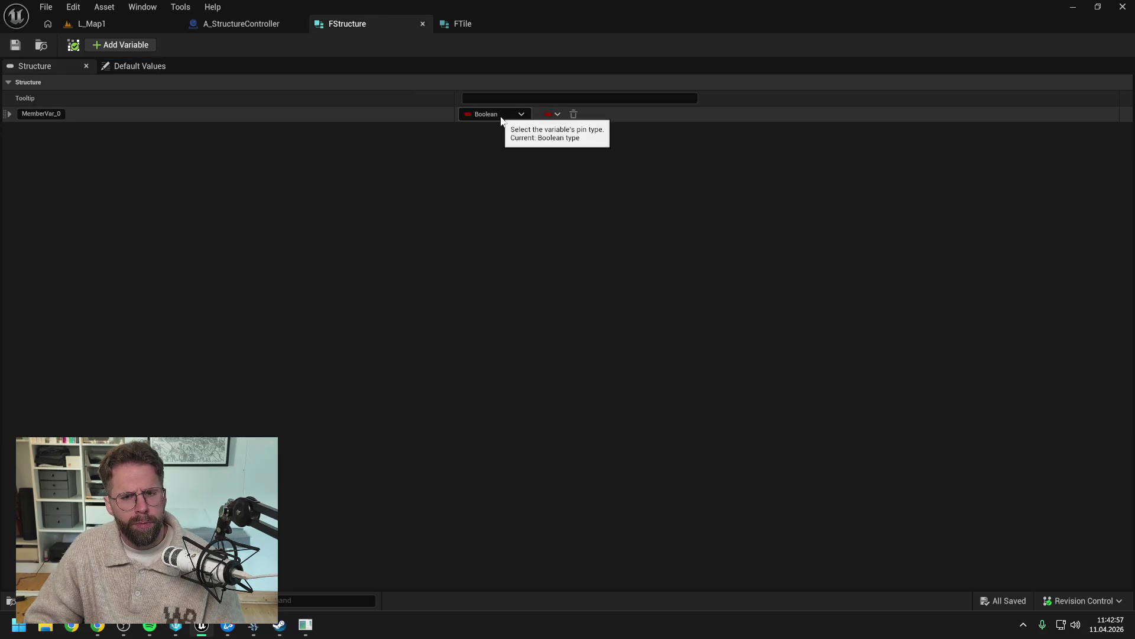
left_click(500, 116)
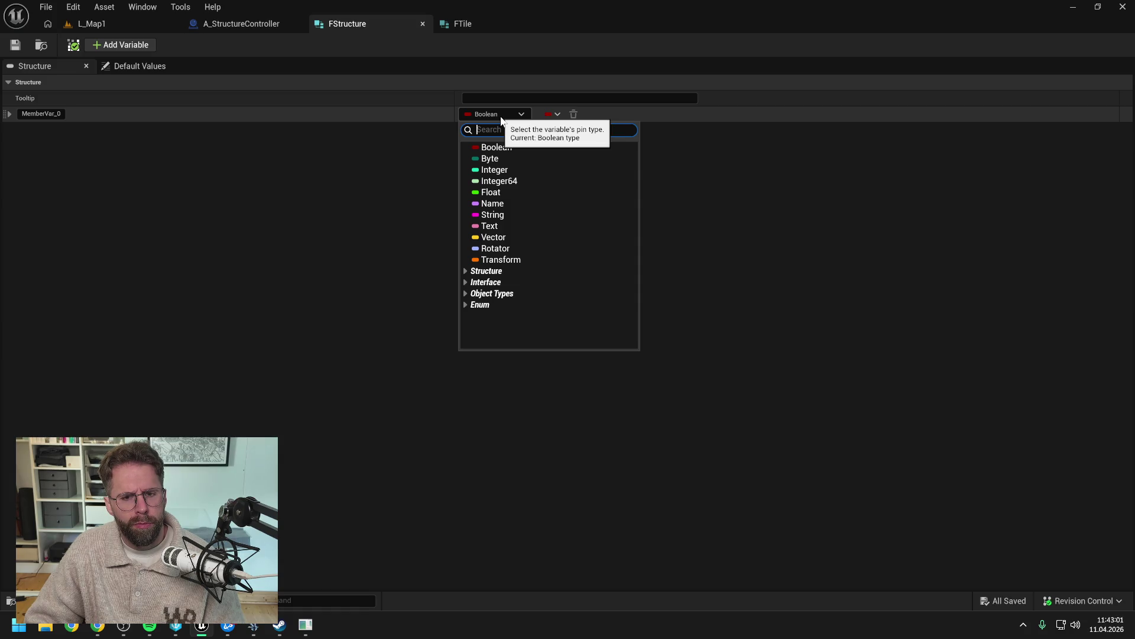
left_click(501, 117)
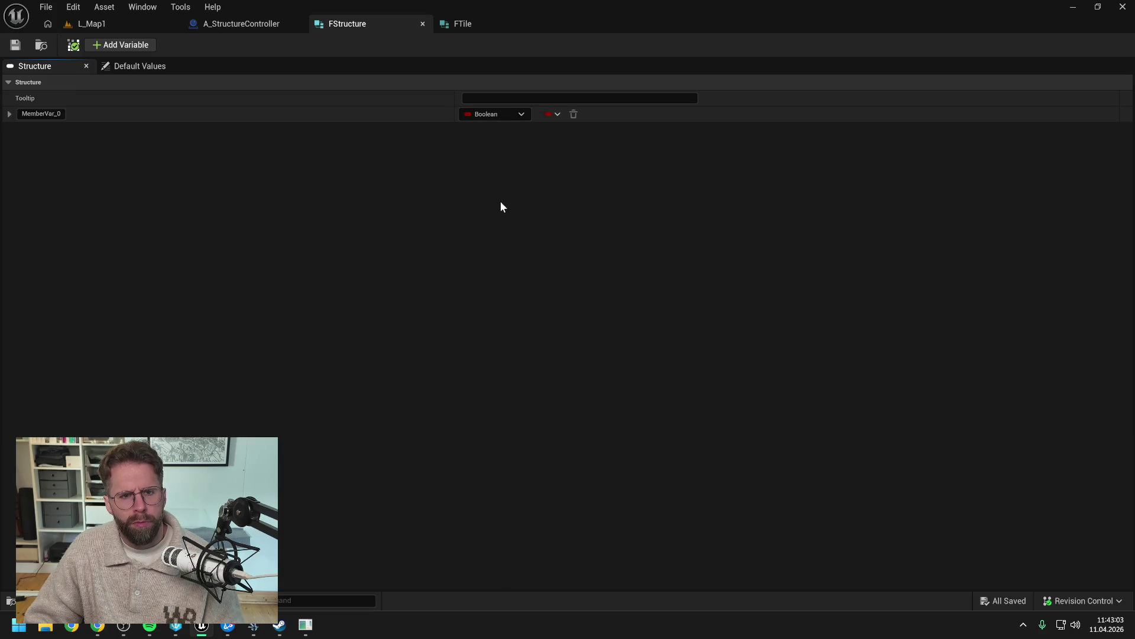
left_click(473, 24)
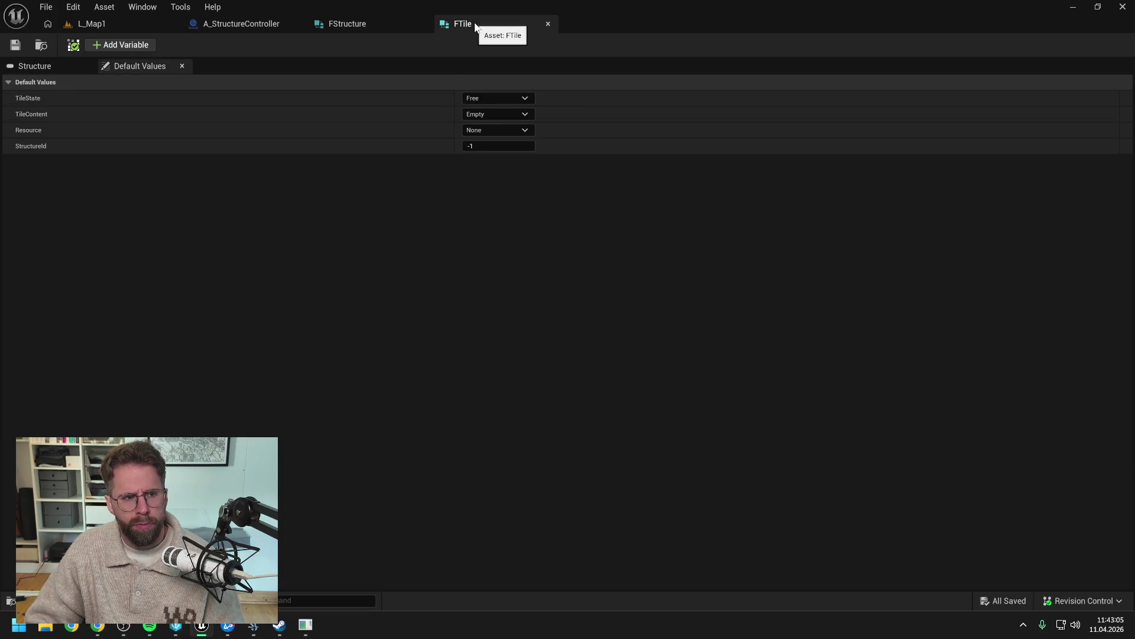
left_click(495, 116)
left_click(496, 131)
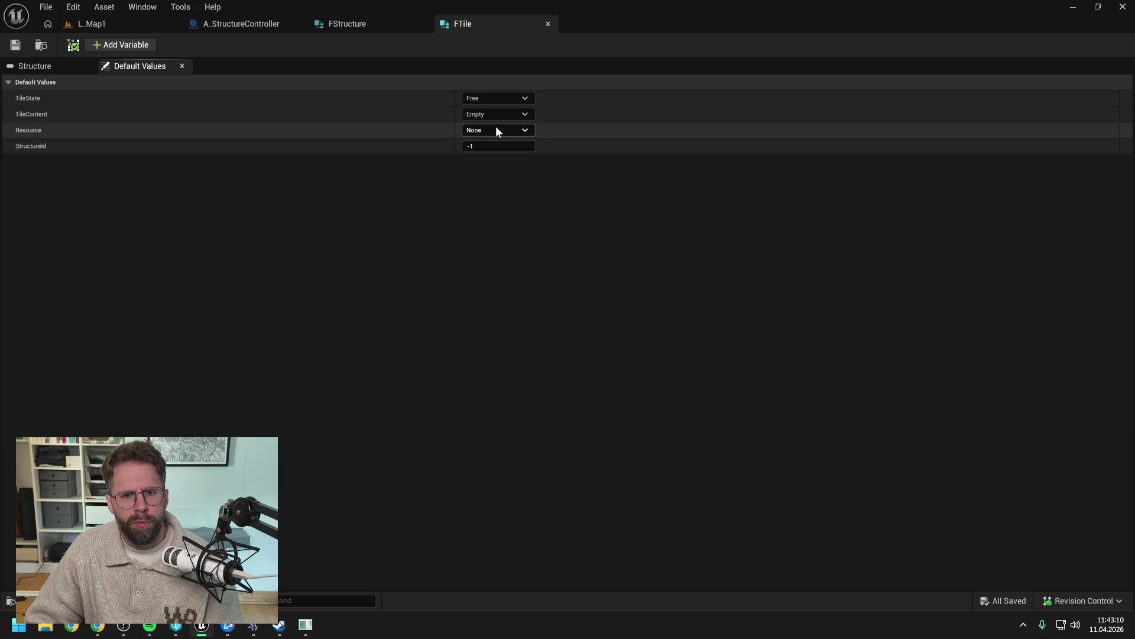
left_click(384, 19)
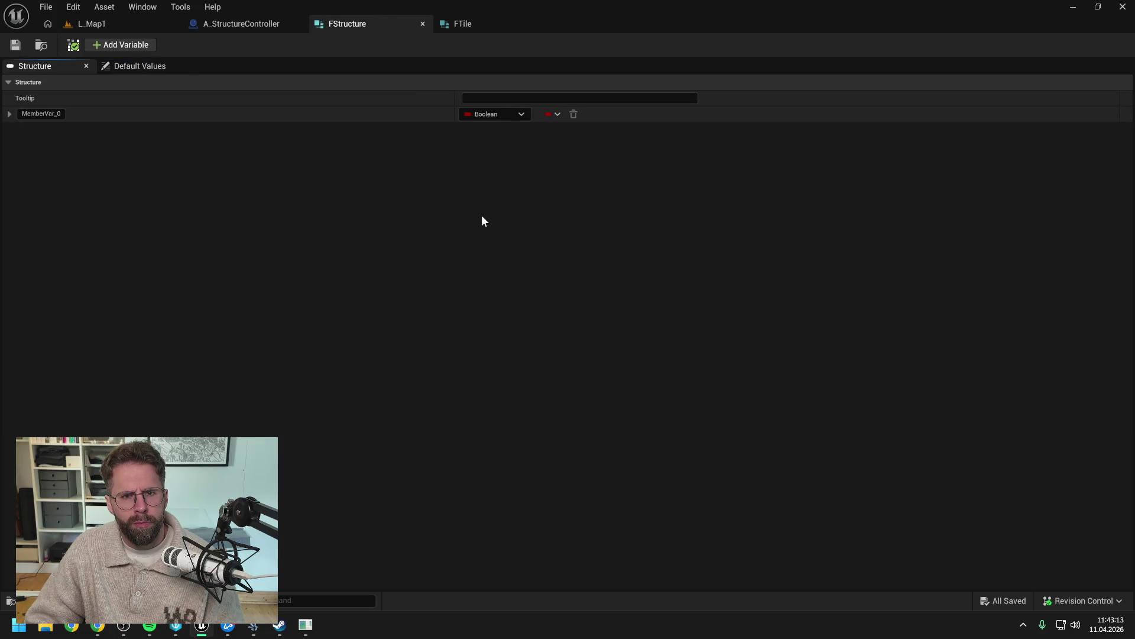
key("ctrl+space")
left_click(704, 554)
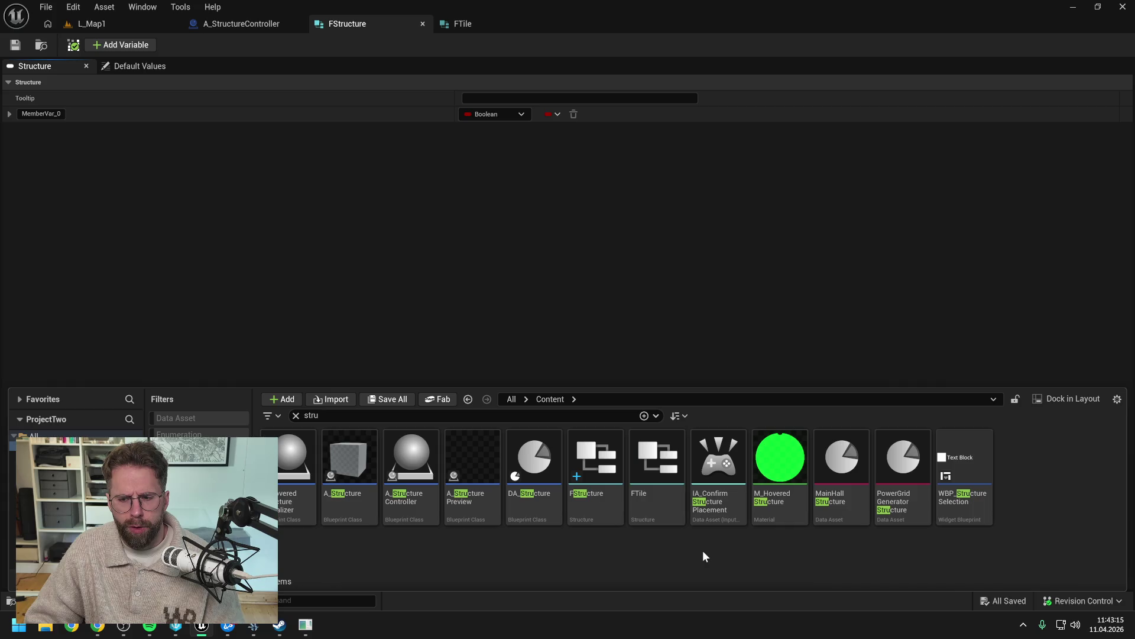
Step: Create a new Enumeration asset named EStructure and open it
right_click(704, 554)
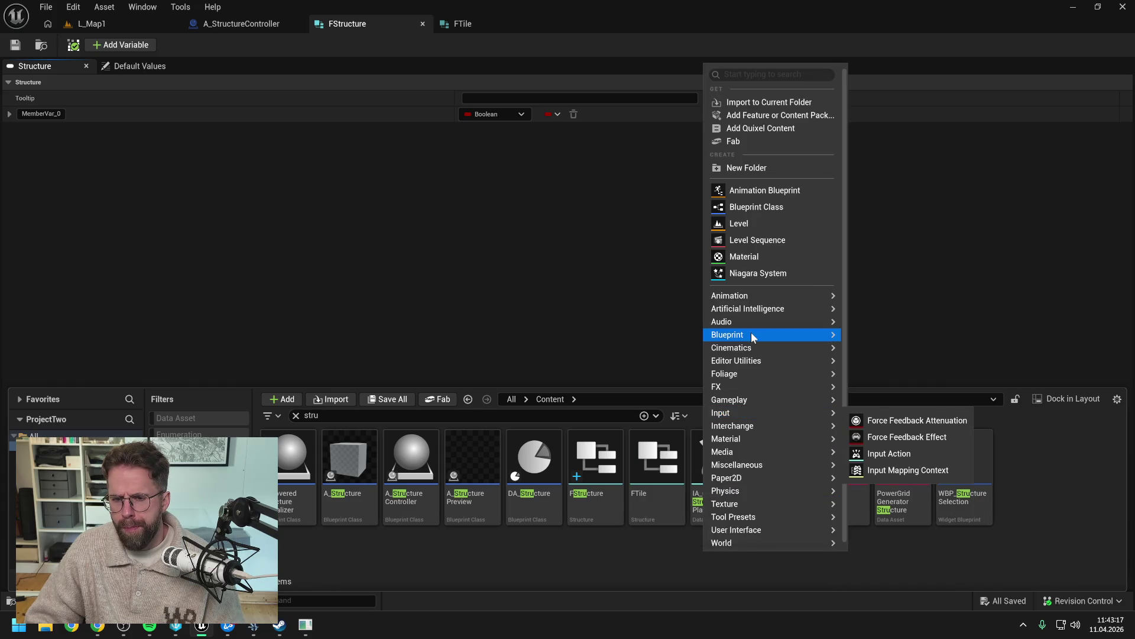
mouse_move(752, 336)
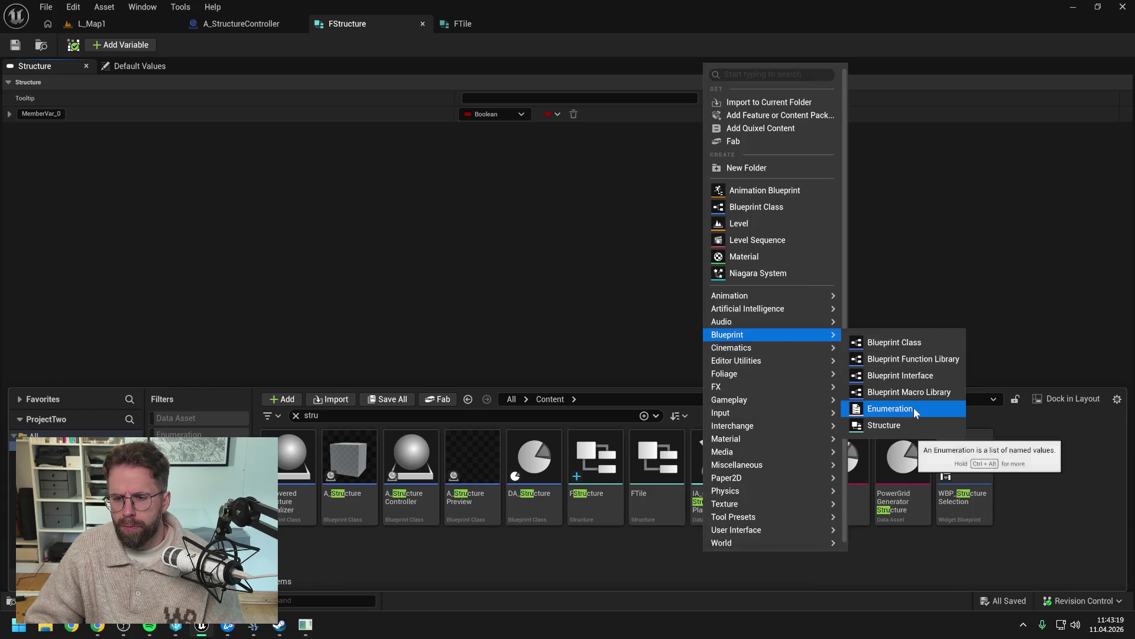
left_click(887, 409)
type("St")
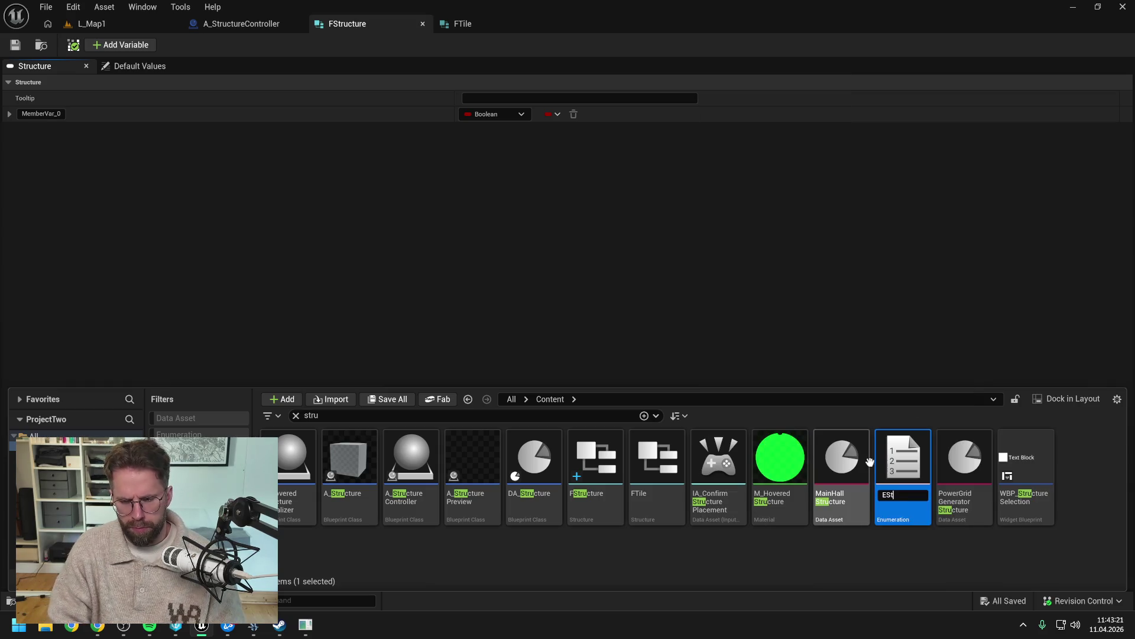
type("ructure")
key("Return")
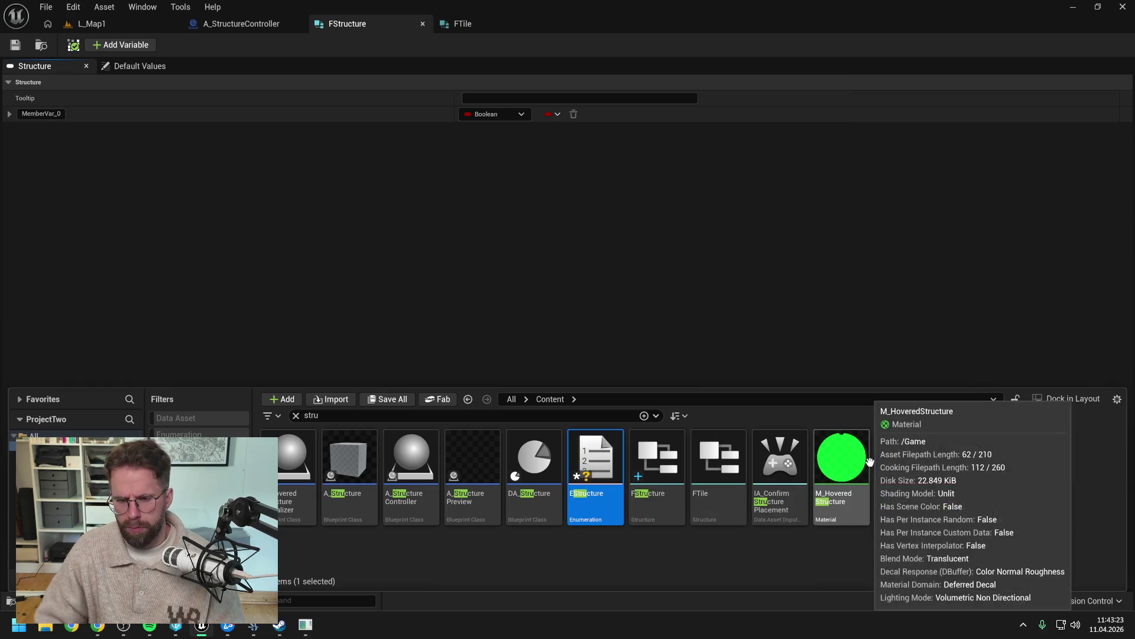
double_click(598, 469)
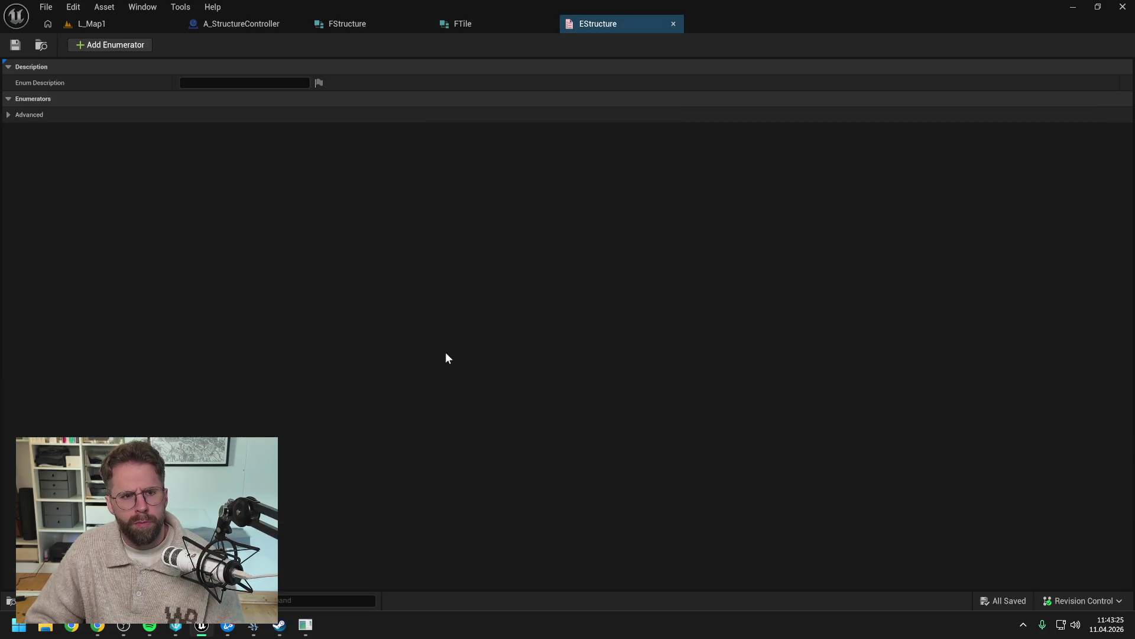
Step: Add the enumerators None and MainHall to EStructure and save it
left_click(108, 44)
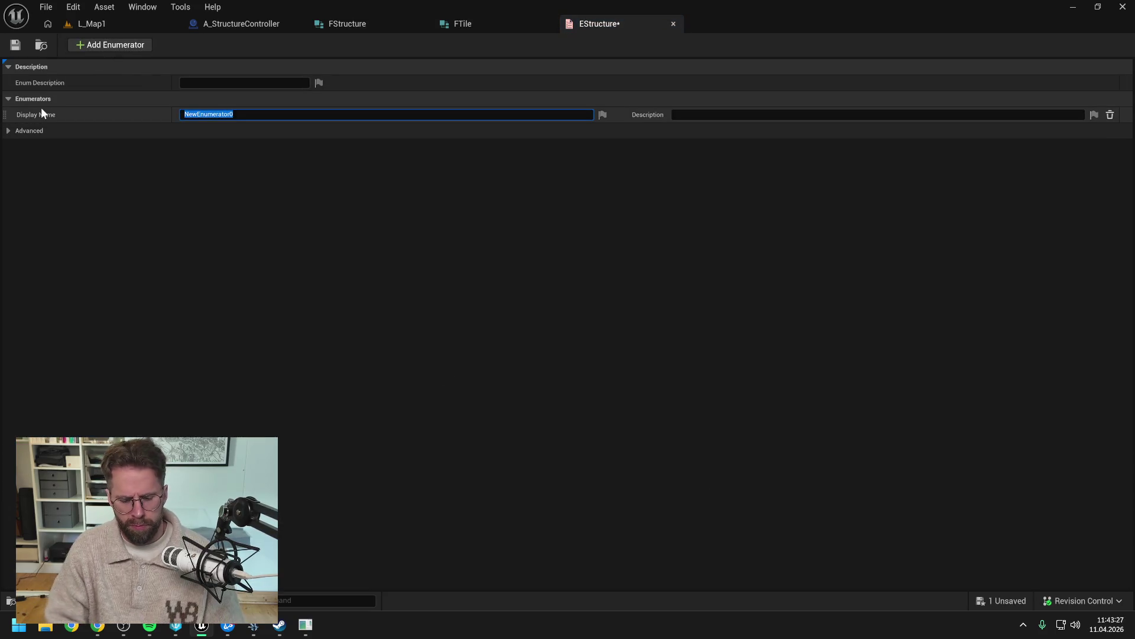
type("None")
key("Return")
left_click(88, 45)
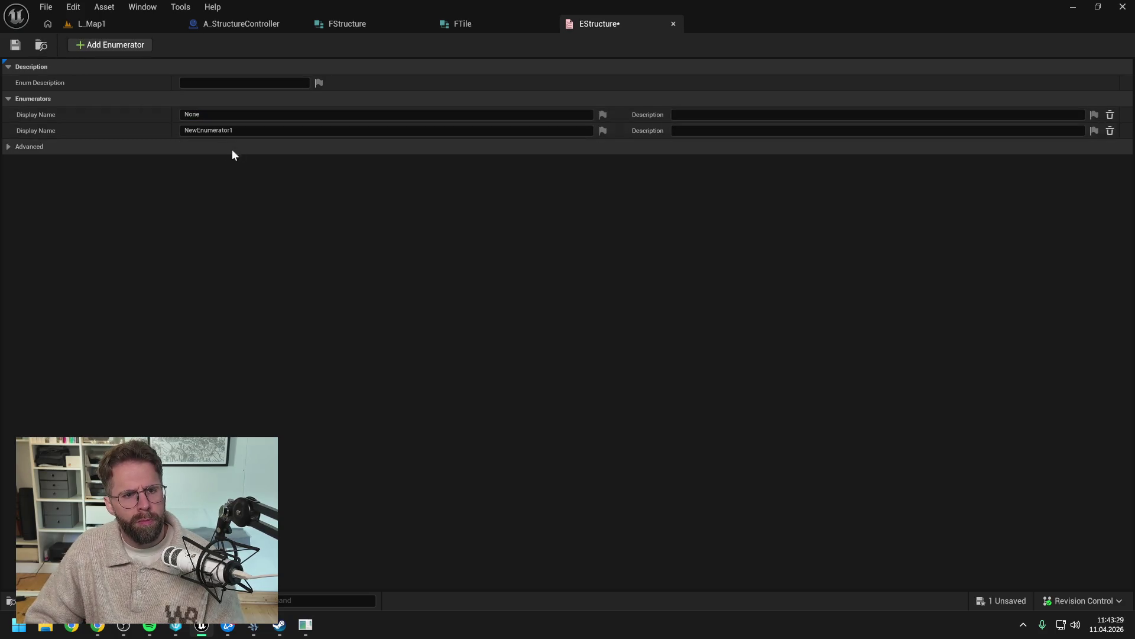
type("MainHall")
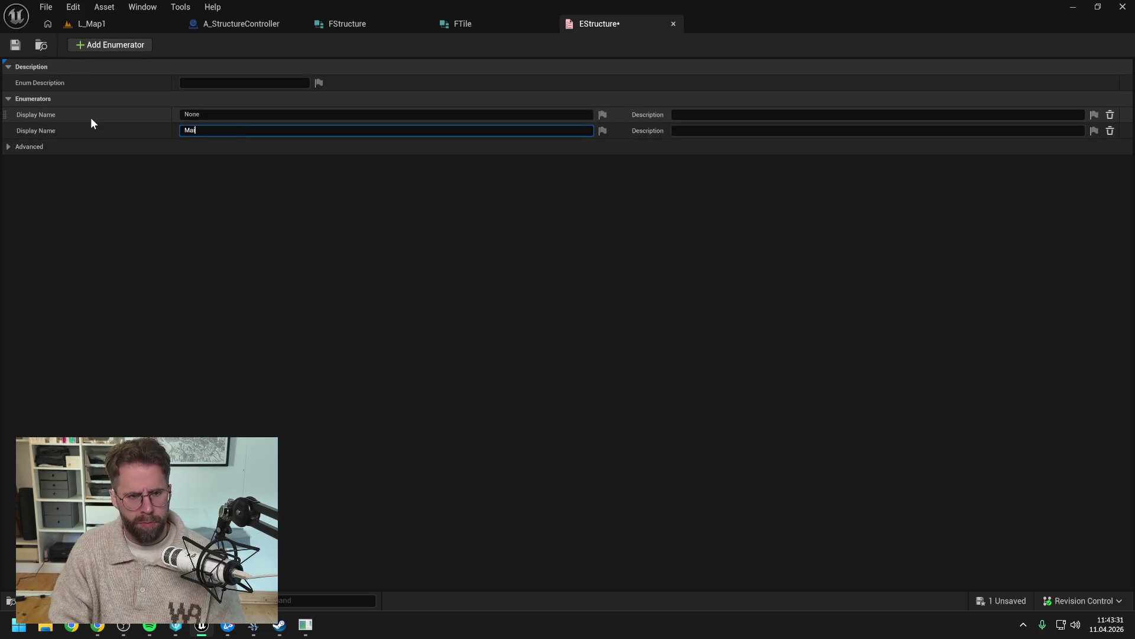
key("Return")
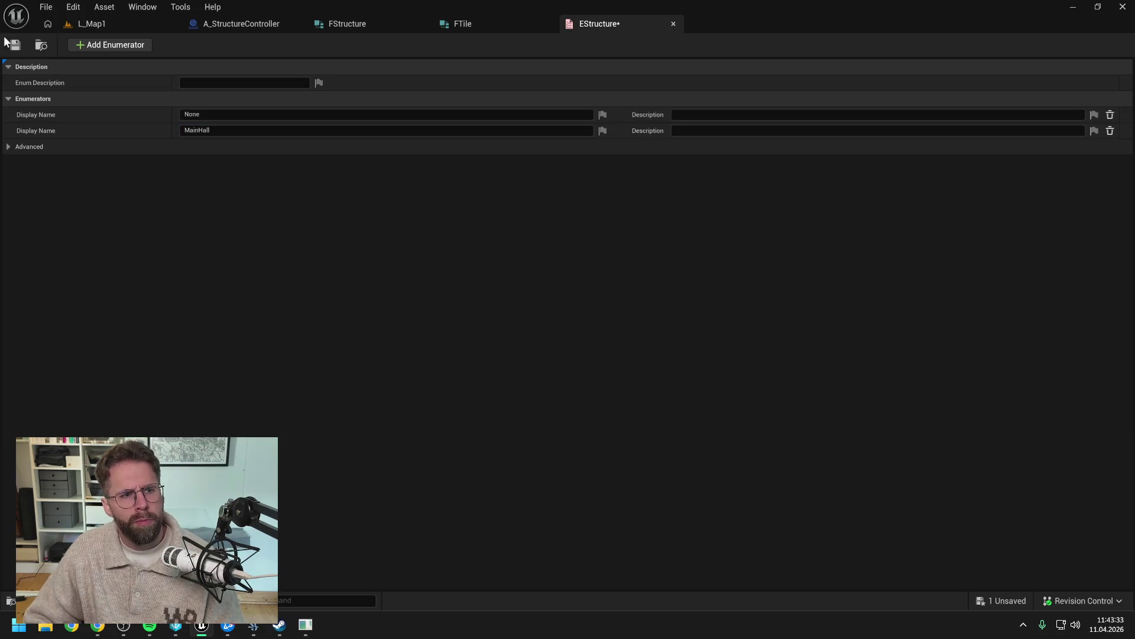
left_click(15, 45)
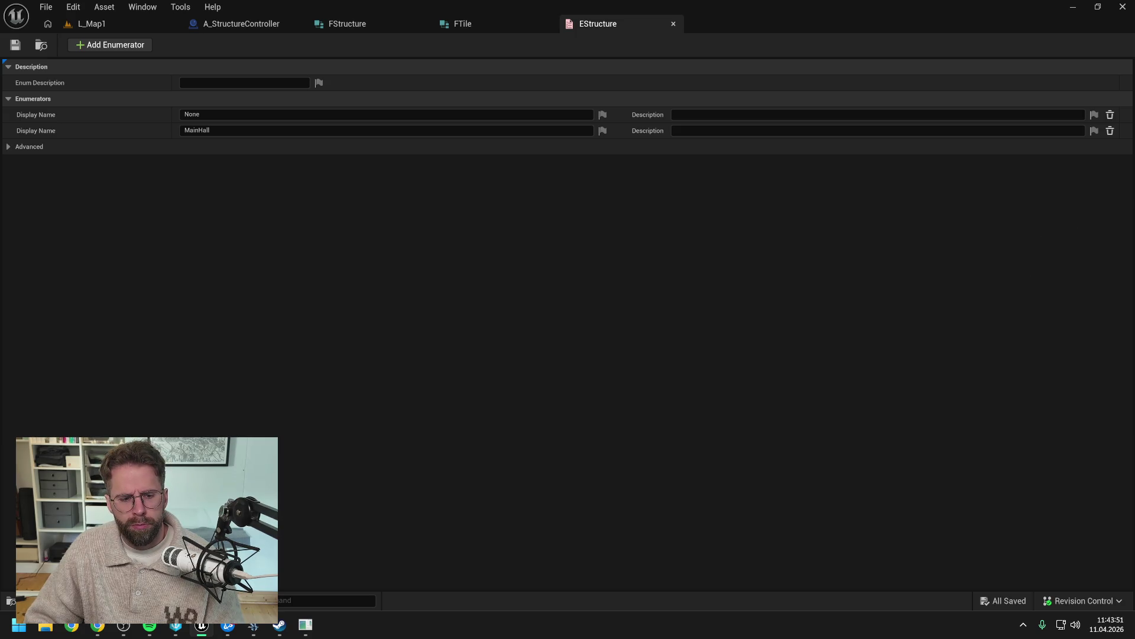
Step: In Claude, draft that structures switch from Actors to Instanced Meshes with data kept in Struct FStructure
left_click(97, 624)
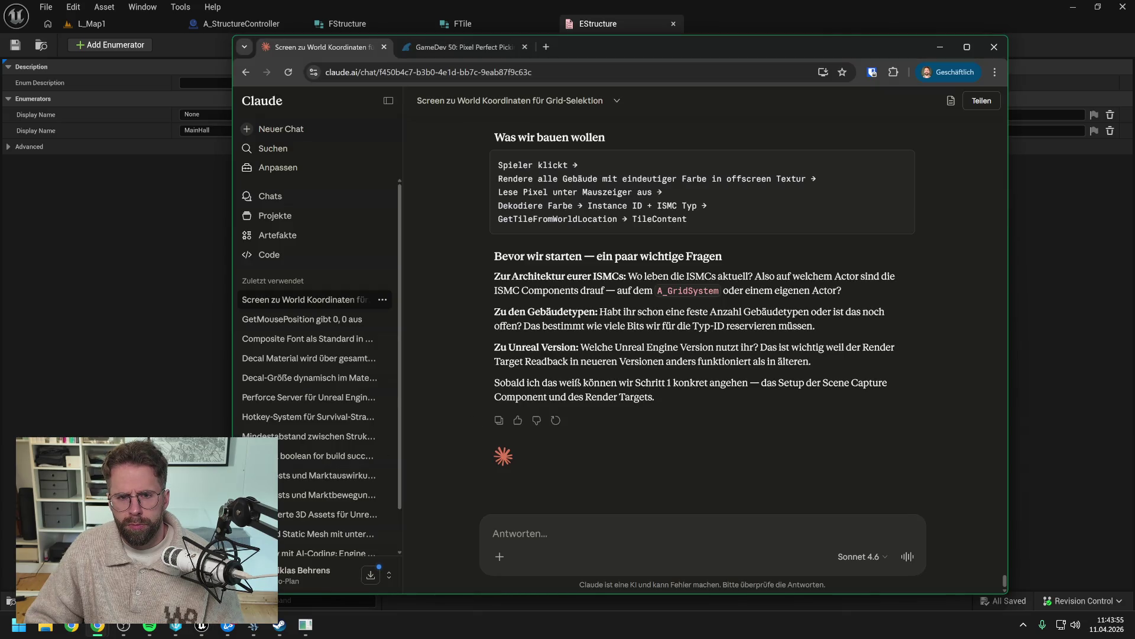
type("Ich")
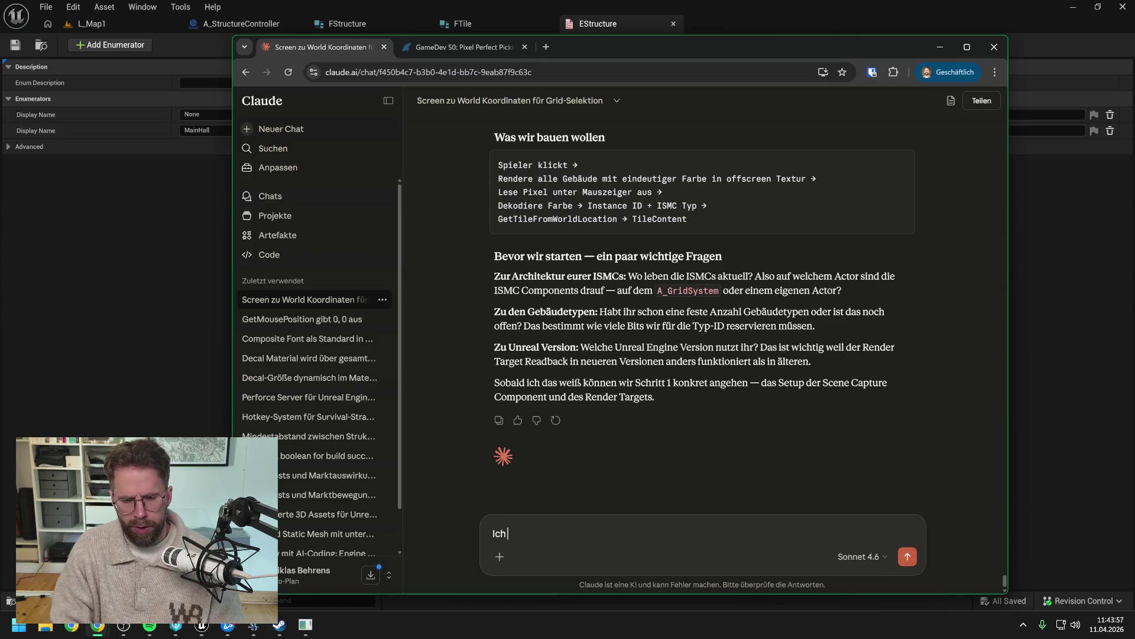
type(" baue die Arch")
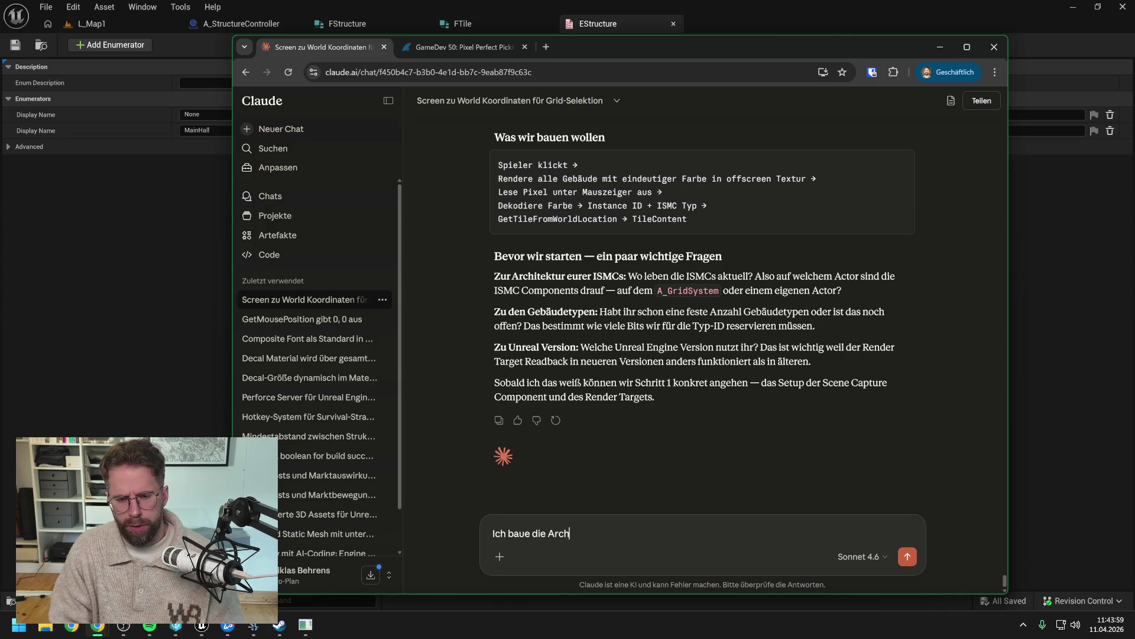
type("itektur nun e")
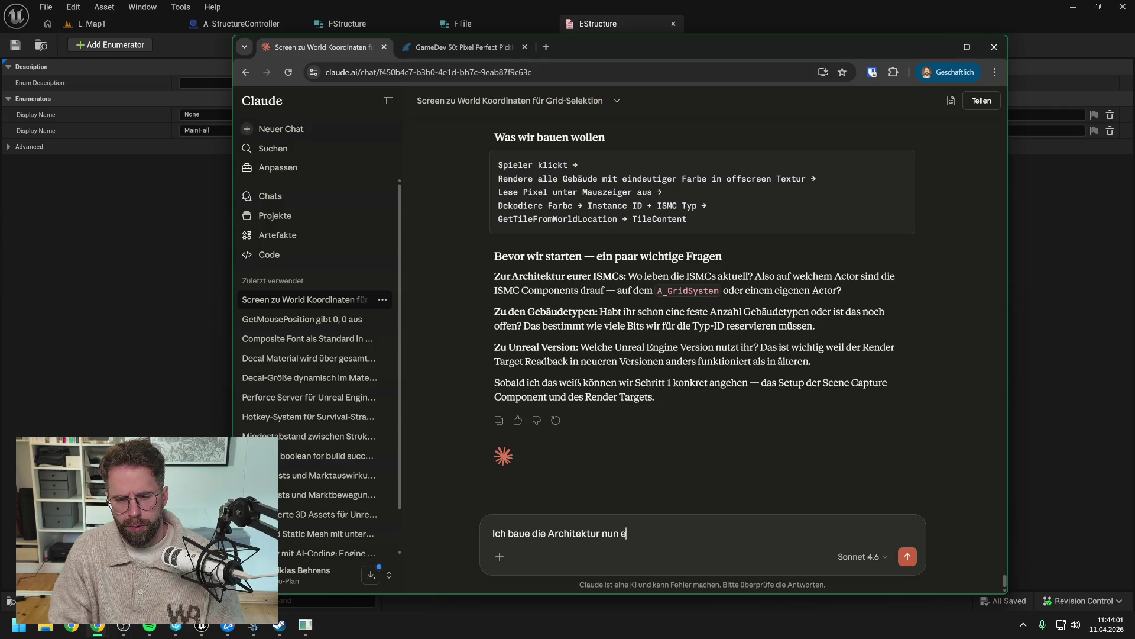
type("rstmal um au")
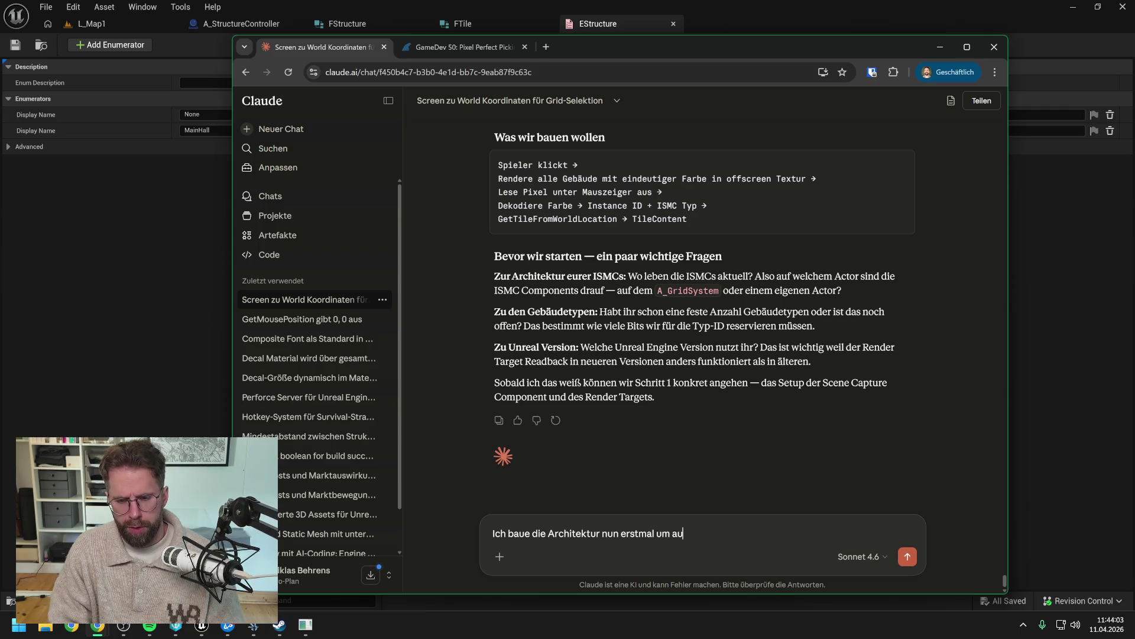
type("f Instanced Meshes")
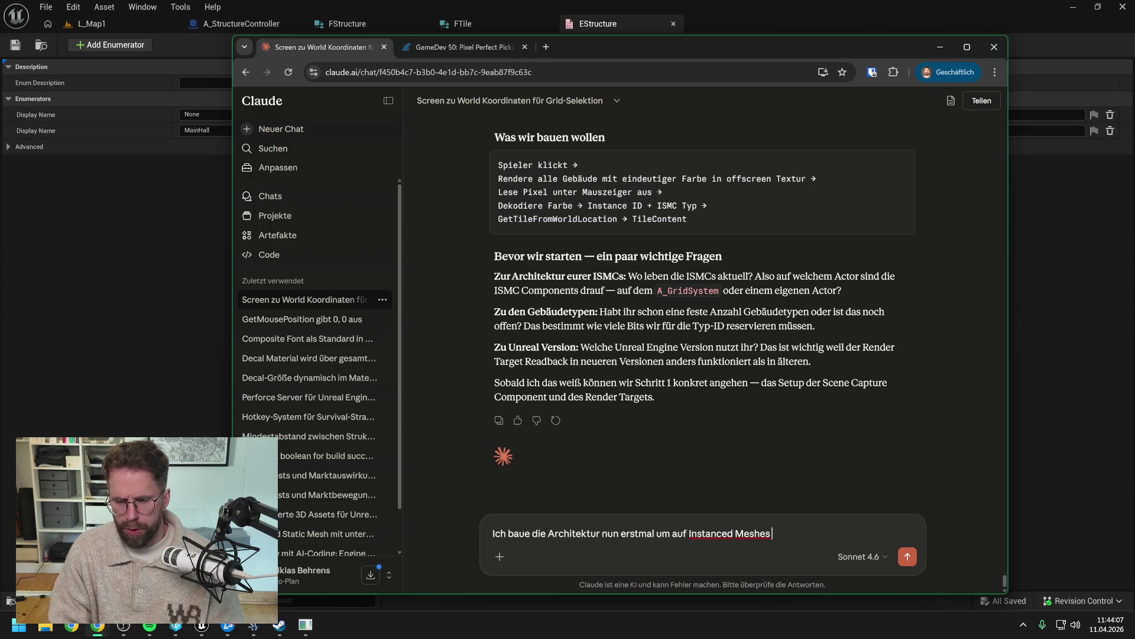
type(" um. Da")
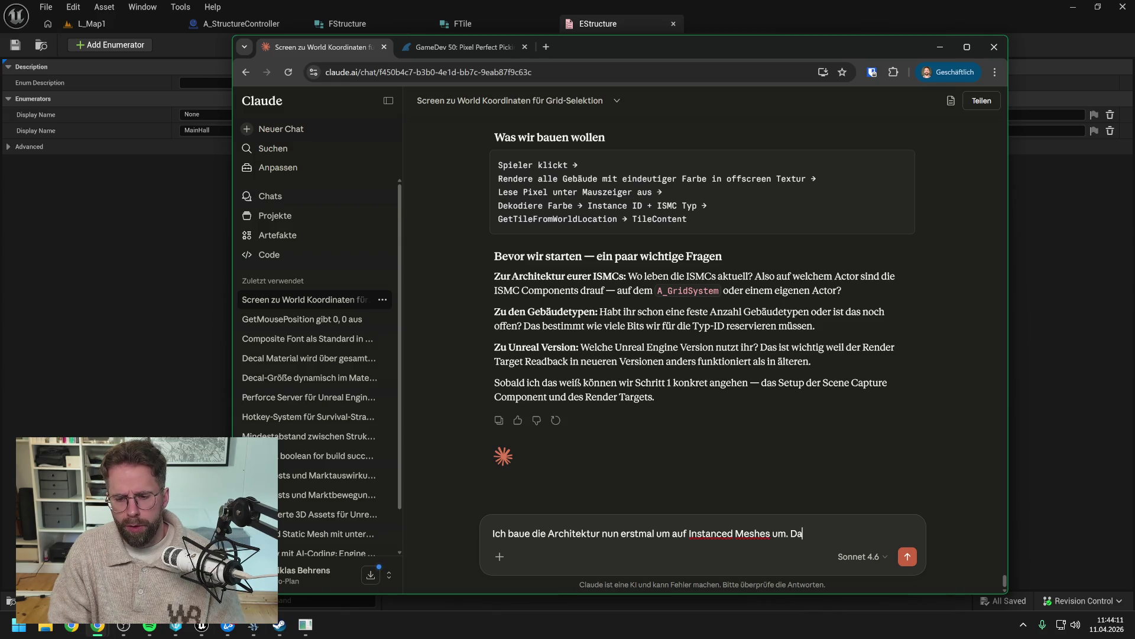
type("bei speichere ich ")
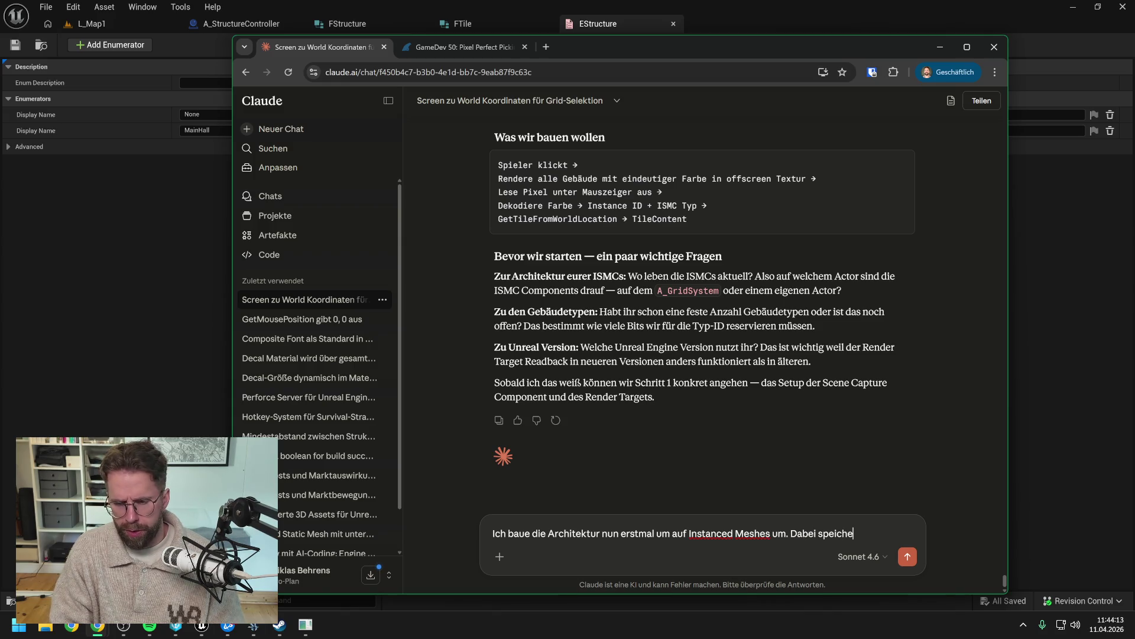
type("die")
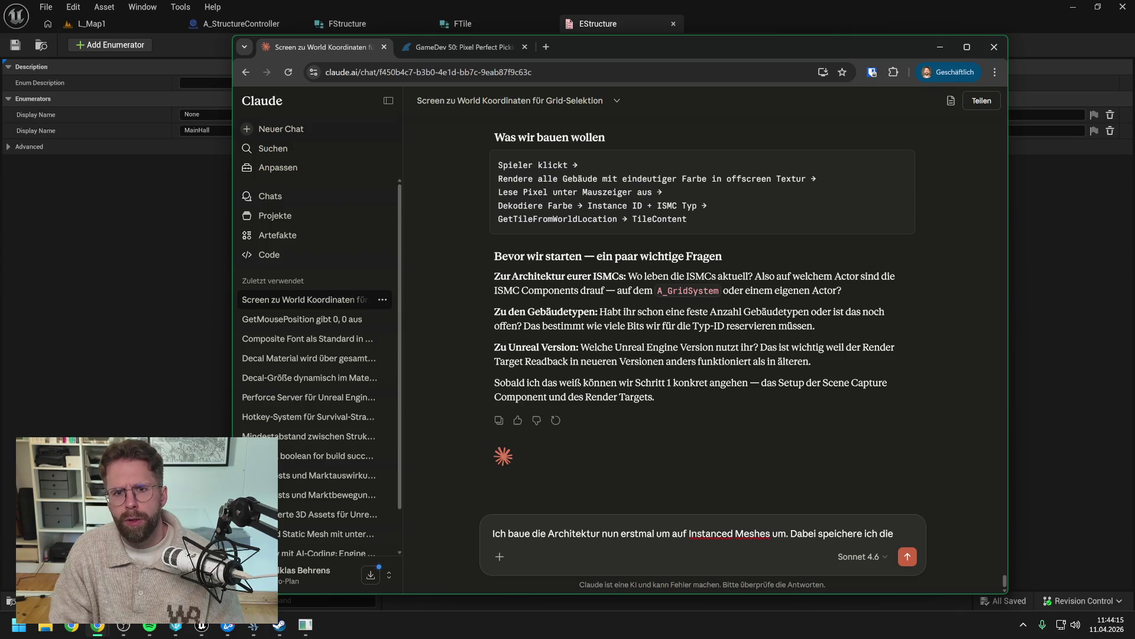
key("BackSpace")
key("BackSpace")
key("BackSpace")
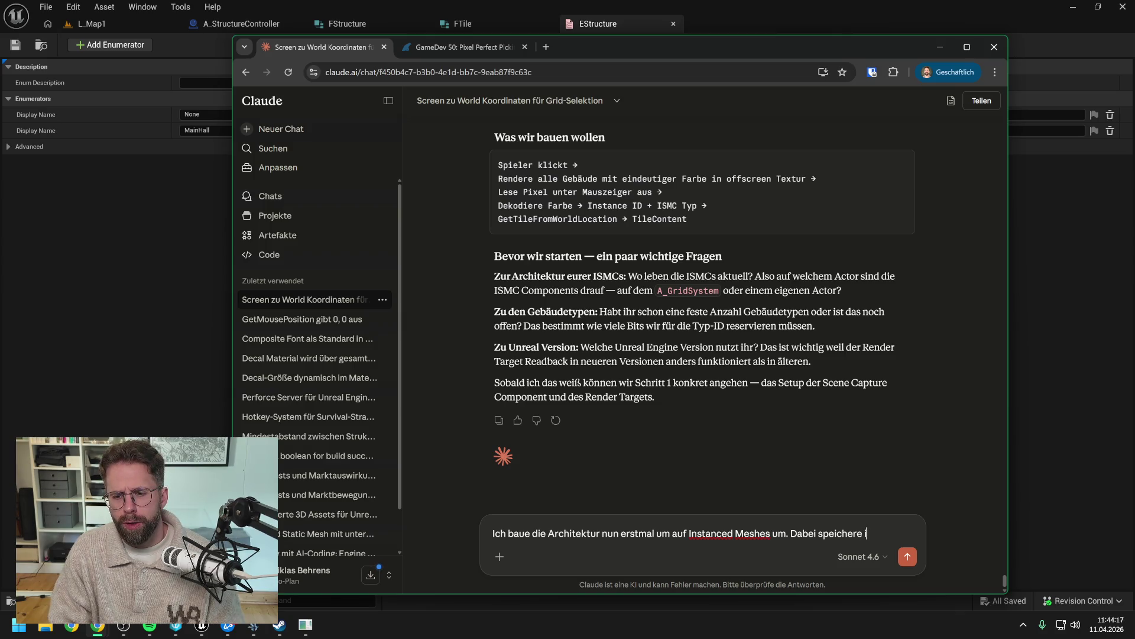
key("ctrl+BackSpace")
key("ctrl+BackSpace")
type("A")
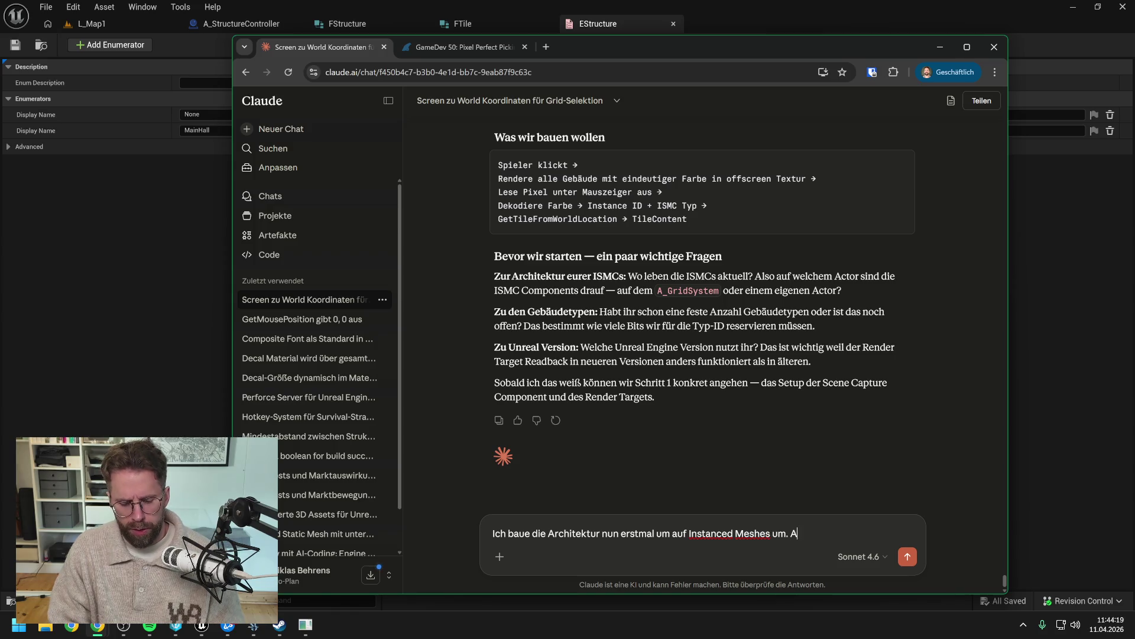
type("ktuell spawne ic")
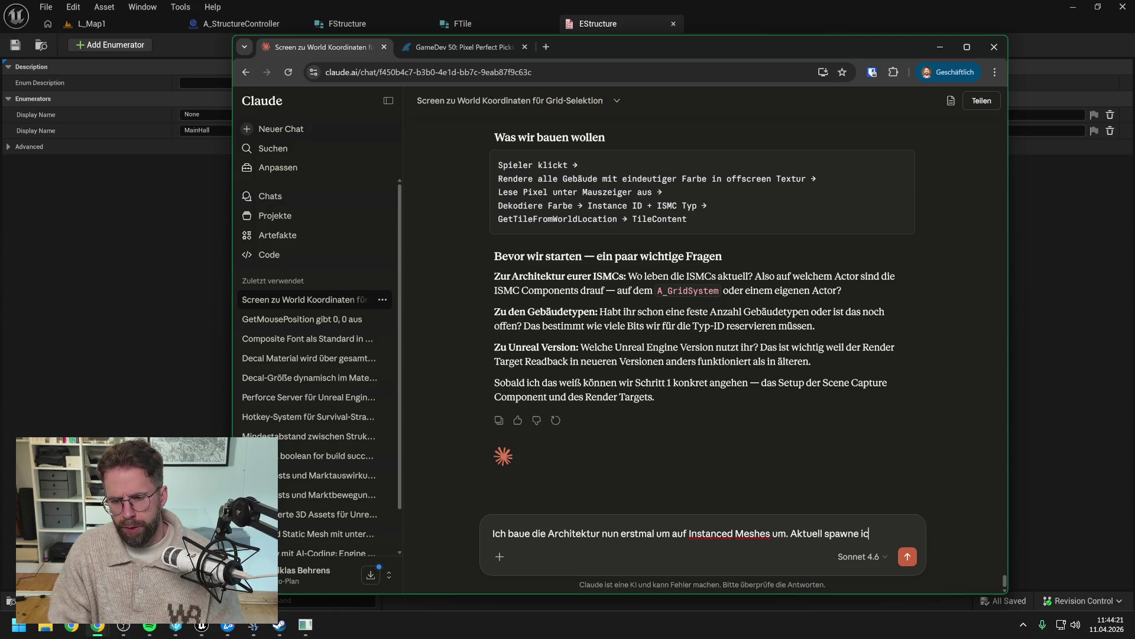
type("h für Struct")
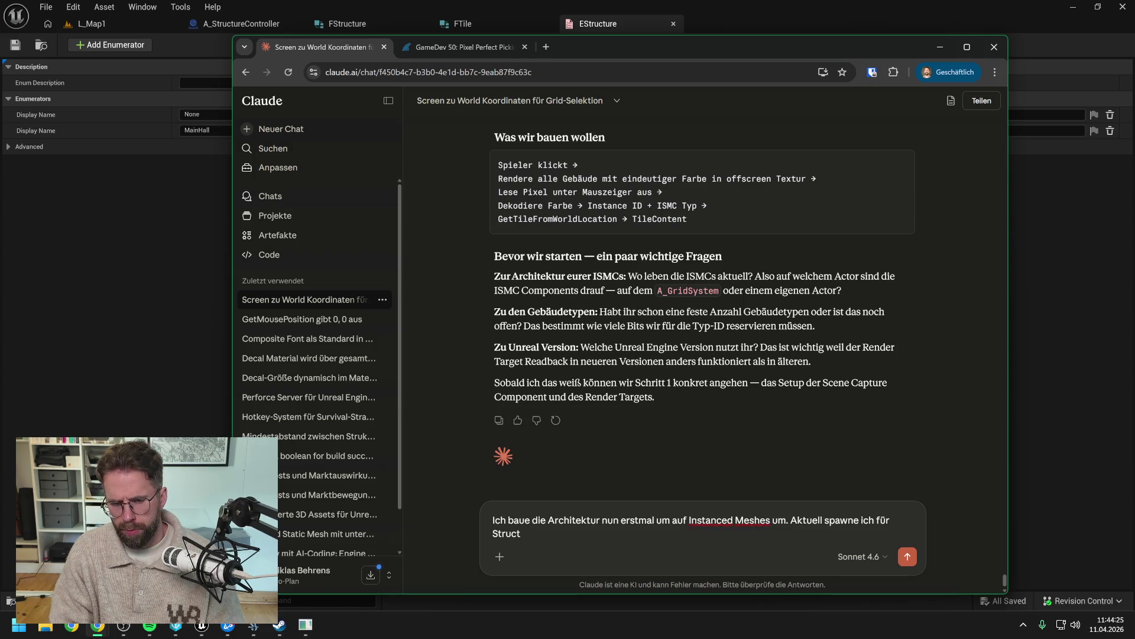
type("ures noch ")
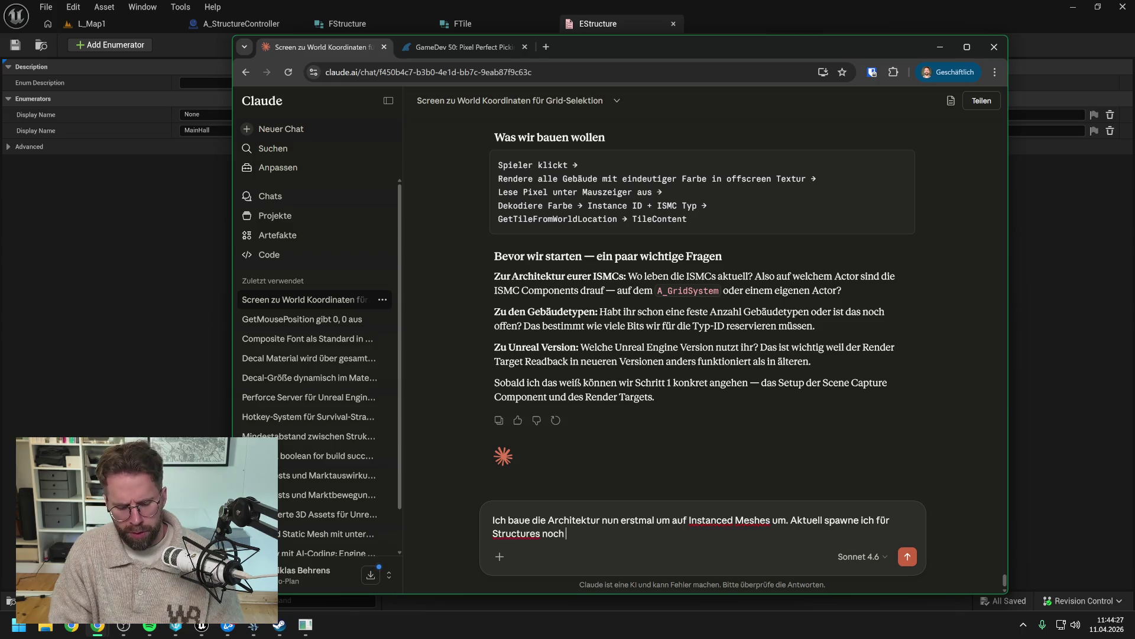
type("Actor. ")
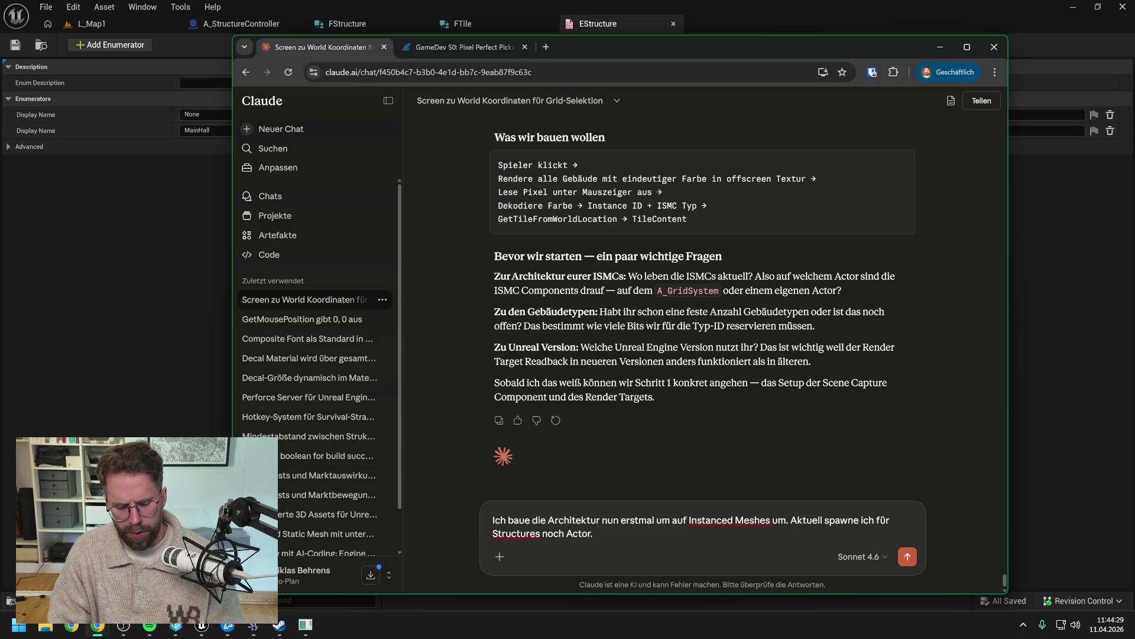
type("Nun möcht")
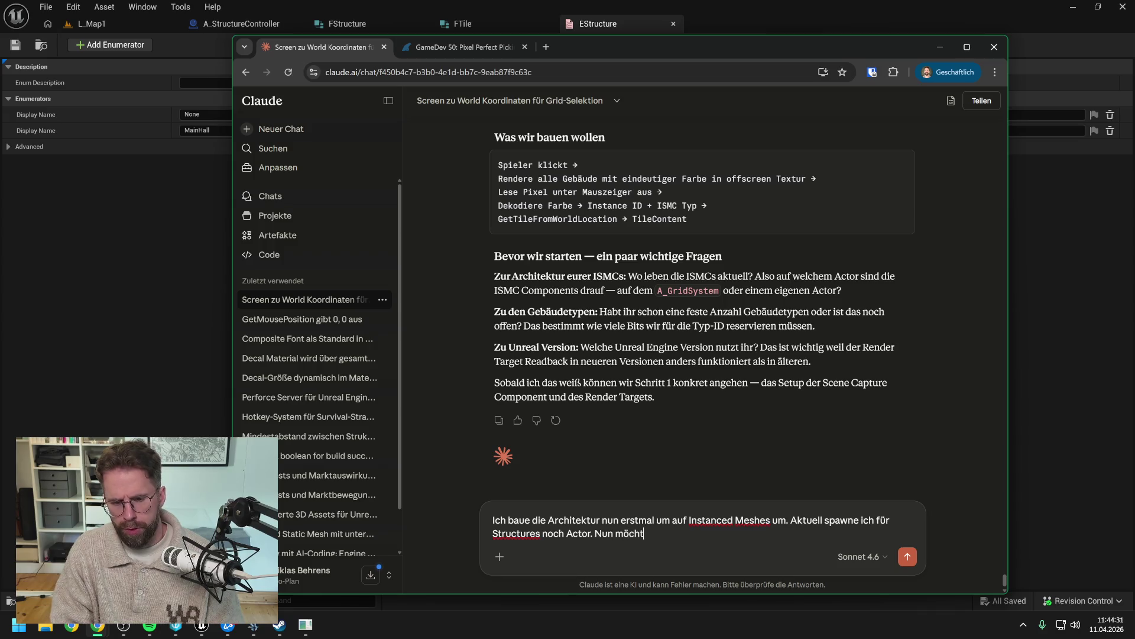
type("e ich für")
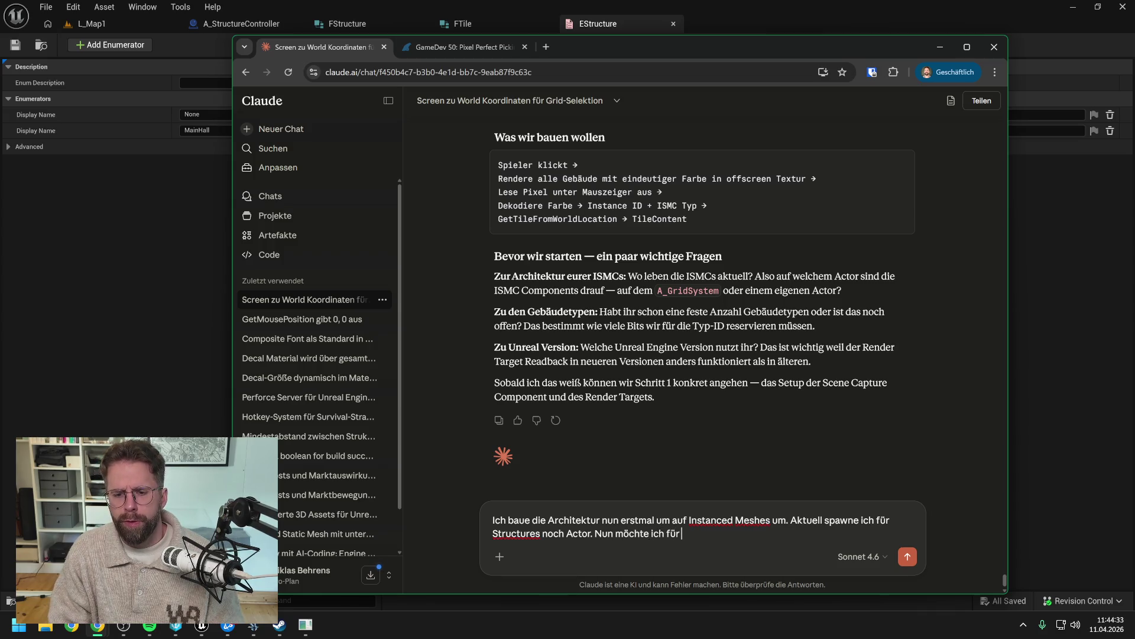
type(" jede")
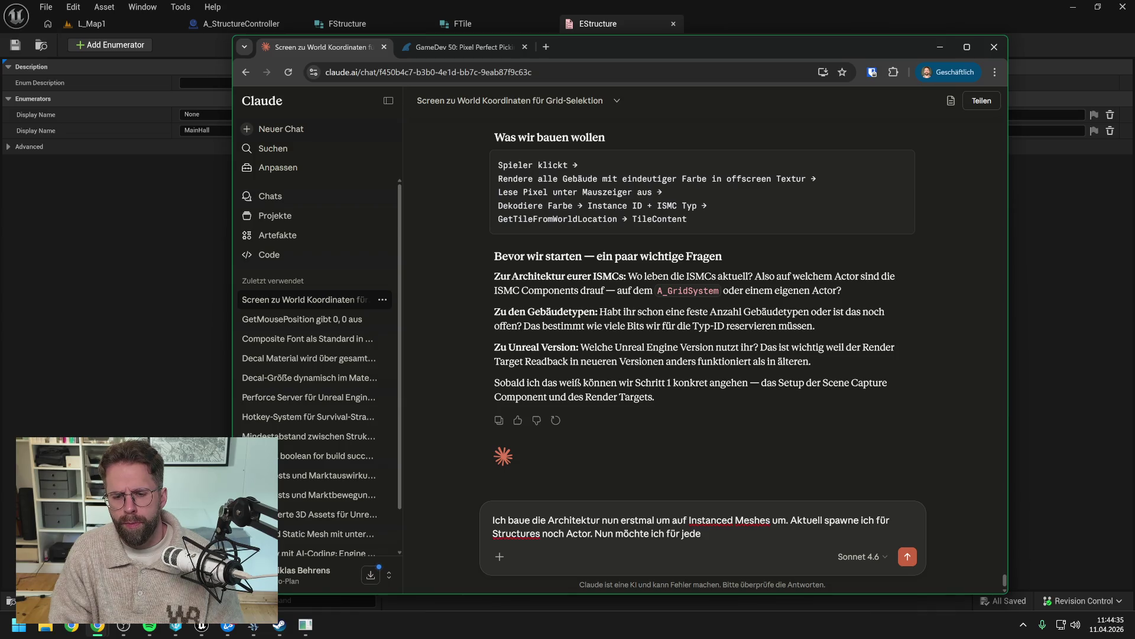
type(" Structur")
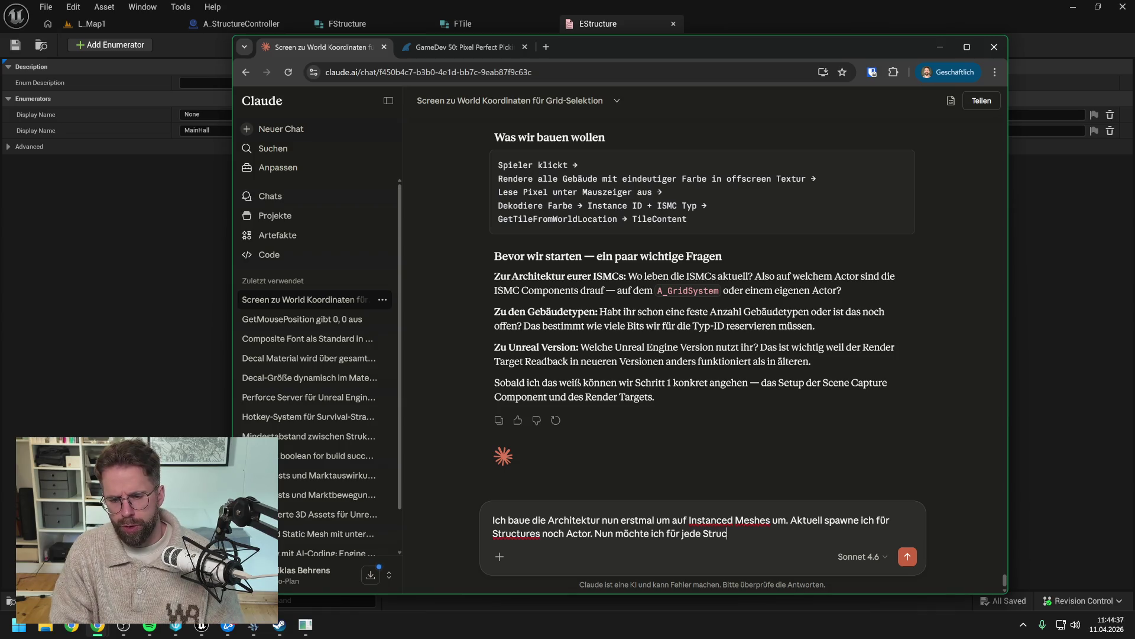
type("e")
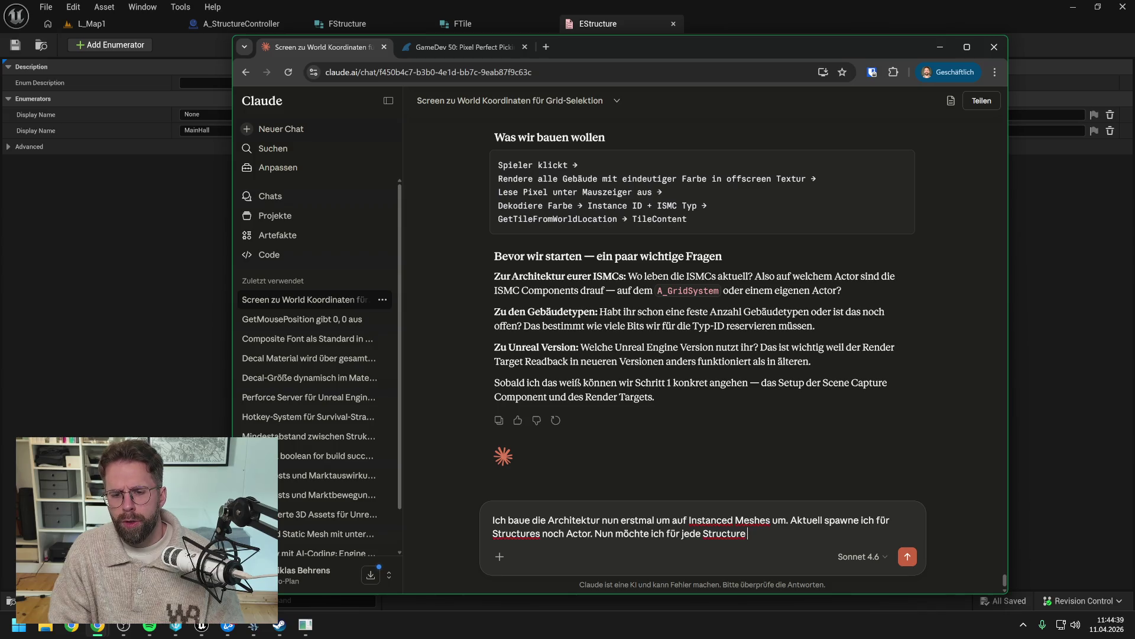
type(" ein Instanced ")
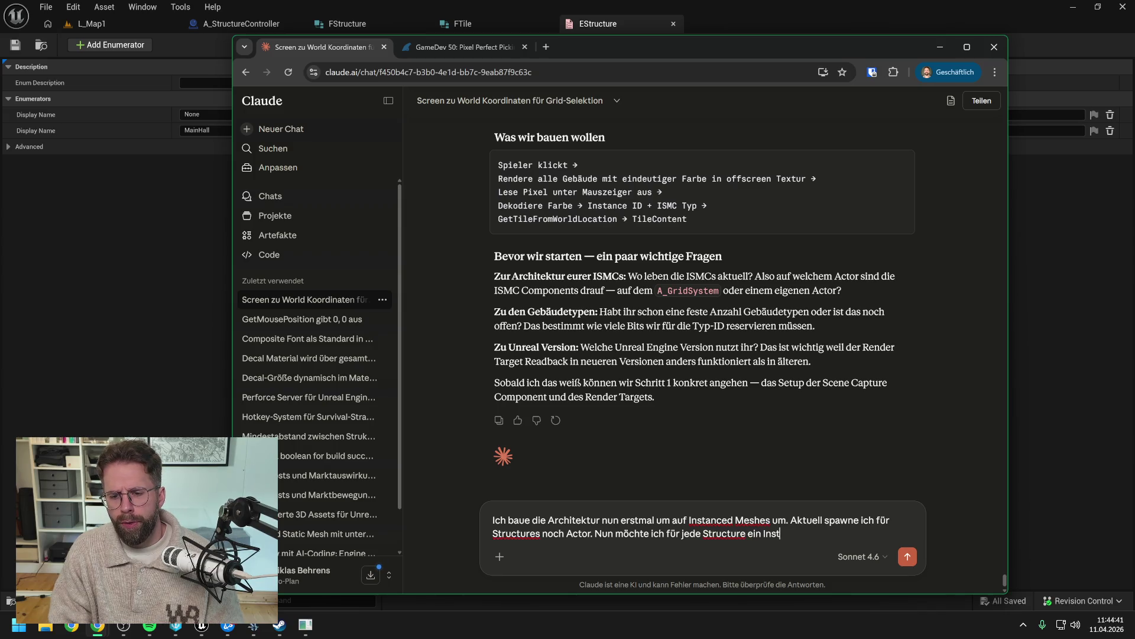
type("Mesh spanw")
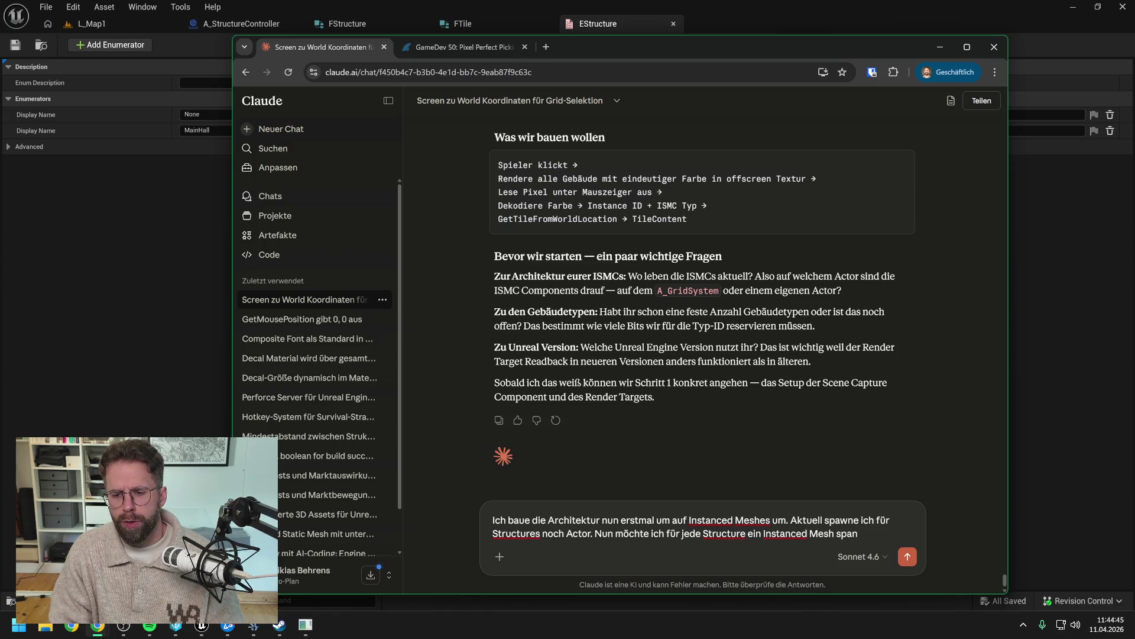
key("BackSpace")
type("wnen und Date")
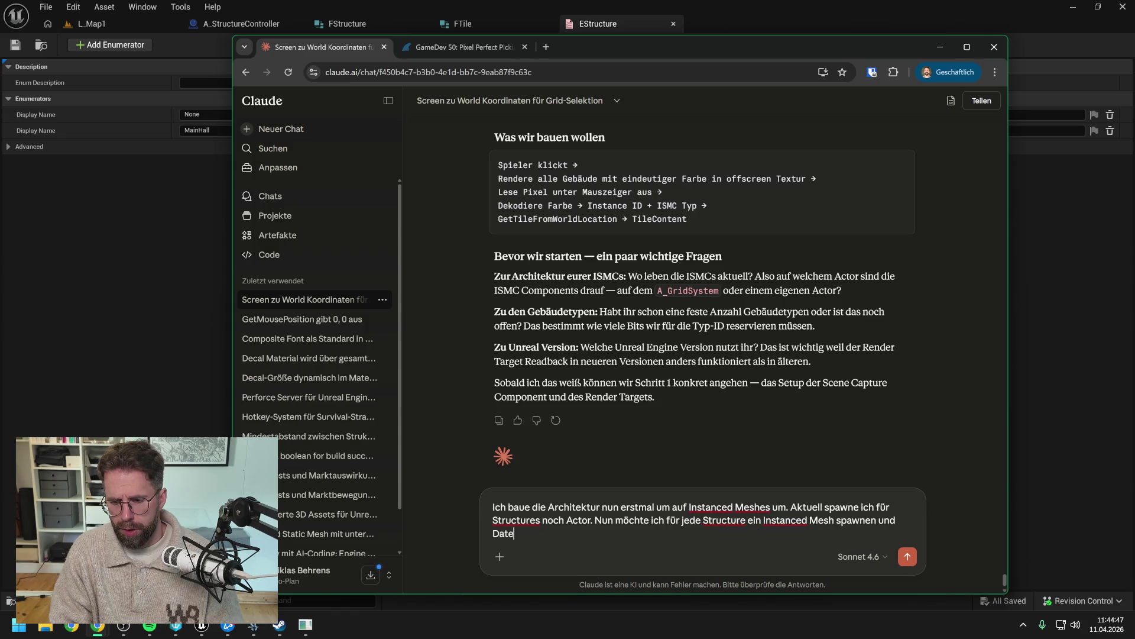
type("n anlegen. ")
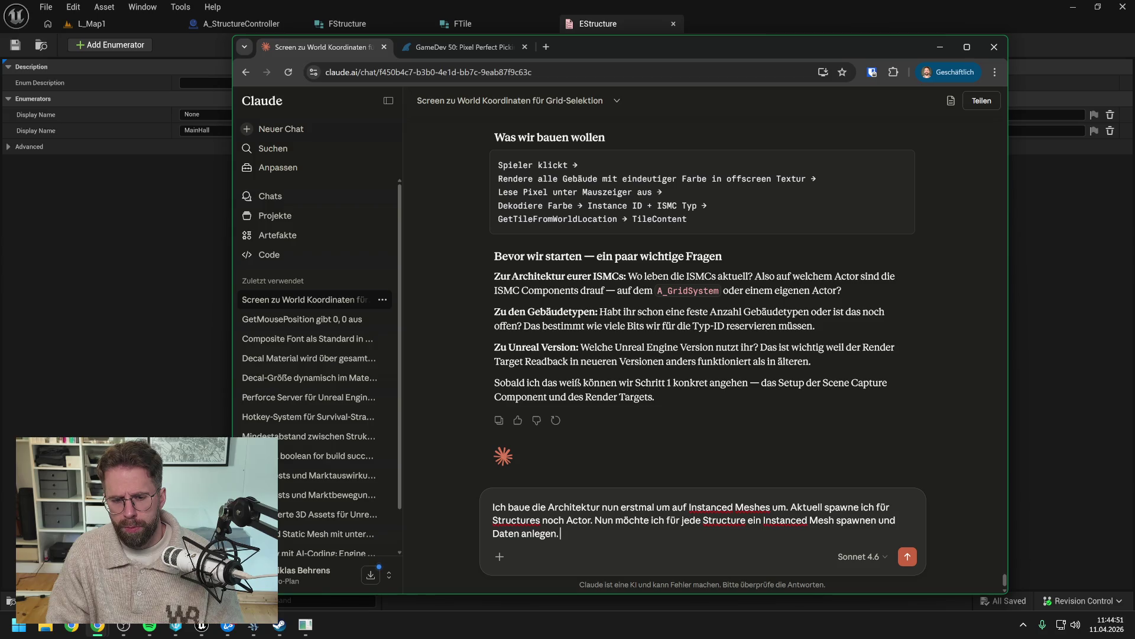
type("Die D")
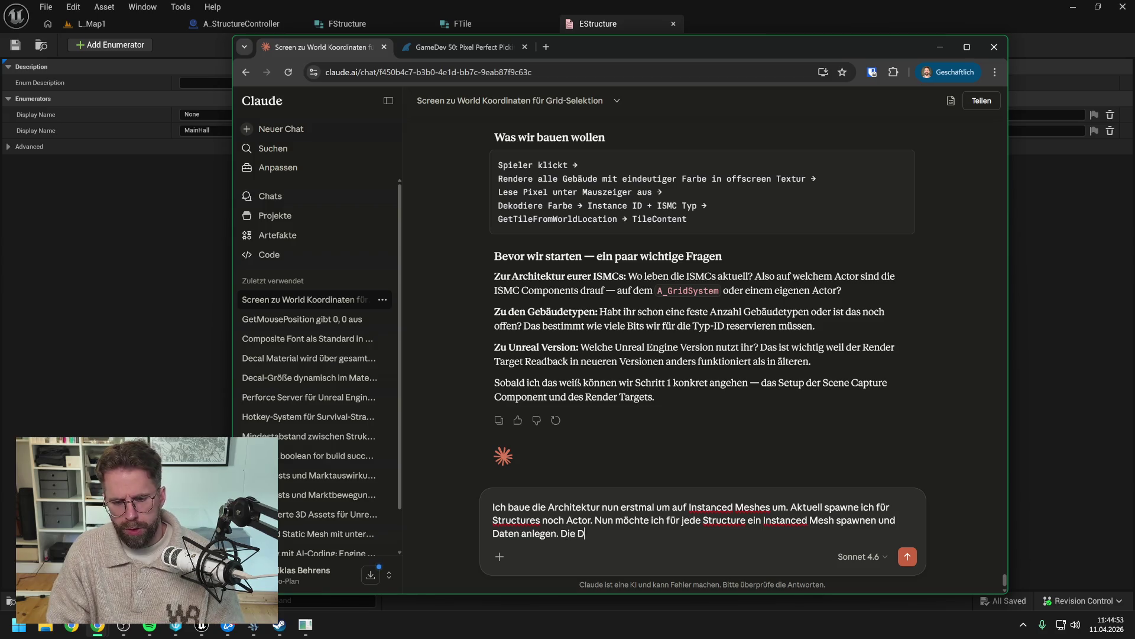
type("aten möchte ich ")
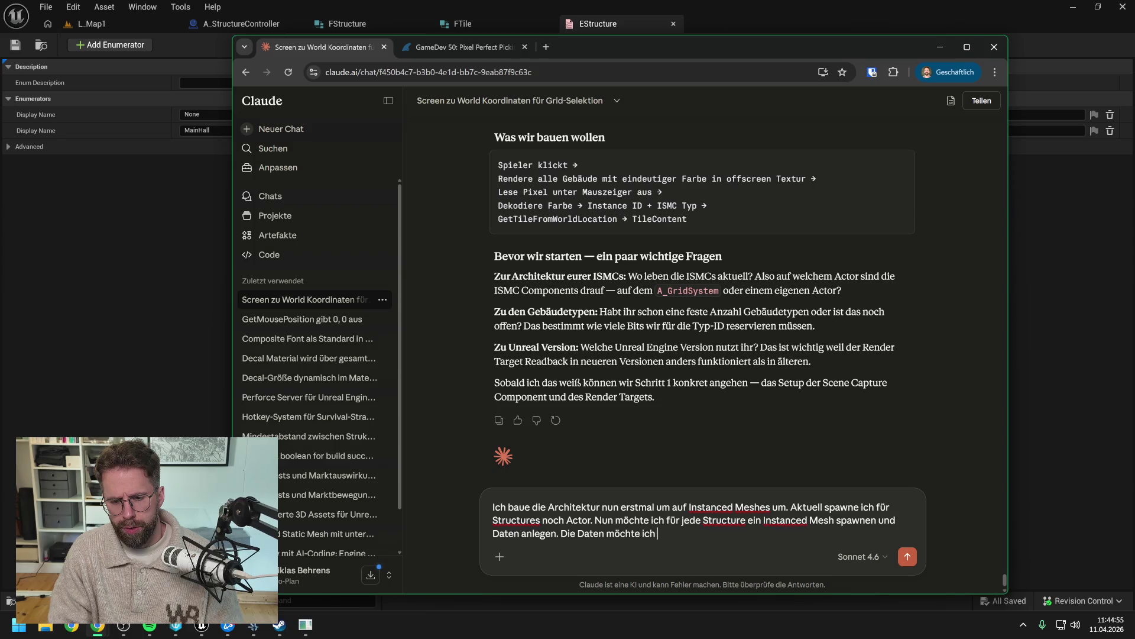
type("als Str")
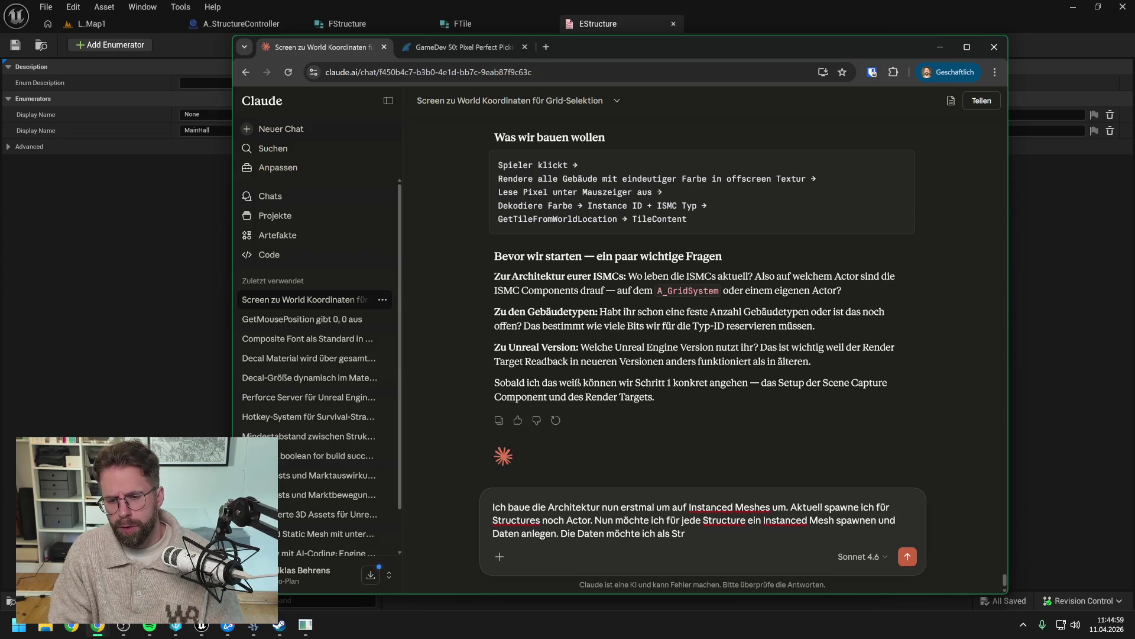
type("uct FStructure vcer")
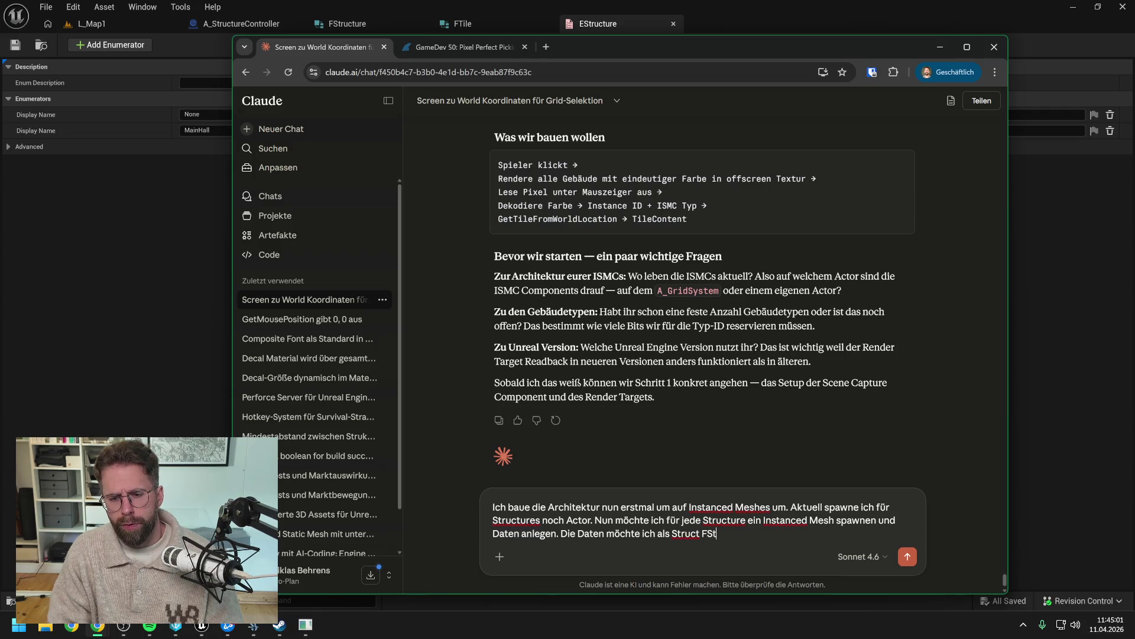
Step: Add that structs are preferred because too many UObjects caused problems in a previous game
key("BackSpace")
key("BackSpace")
key("BackSpace")
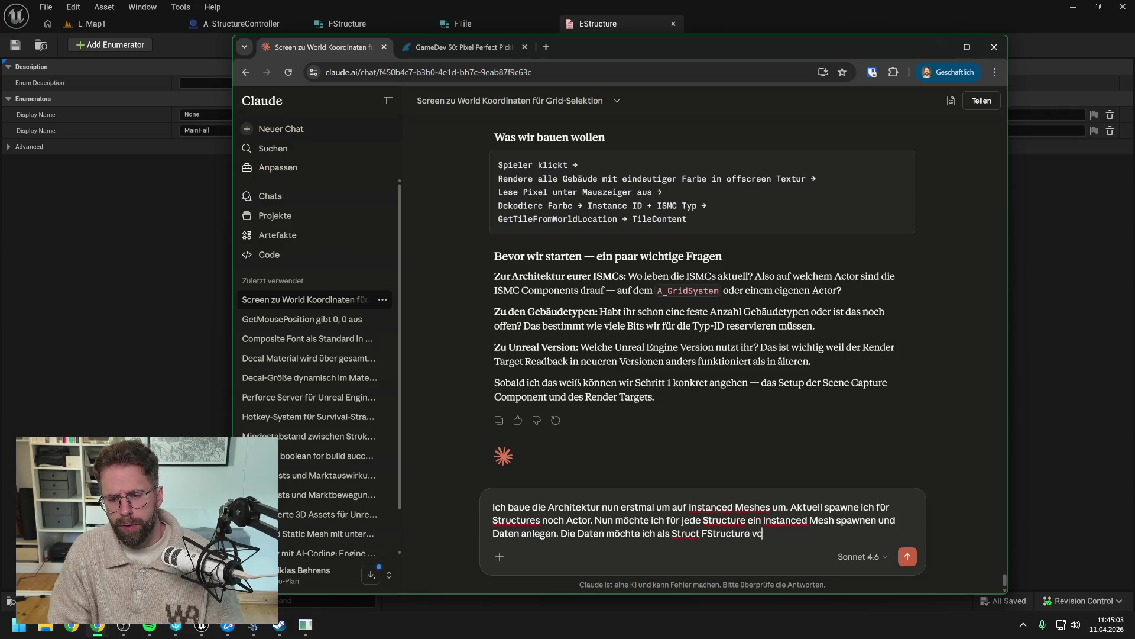
type("erwalten. I")
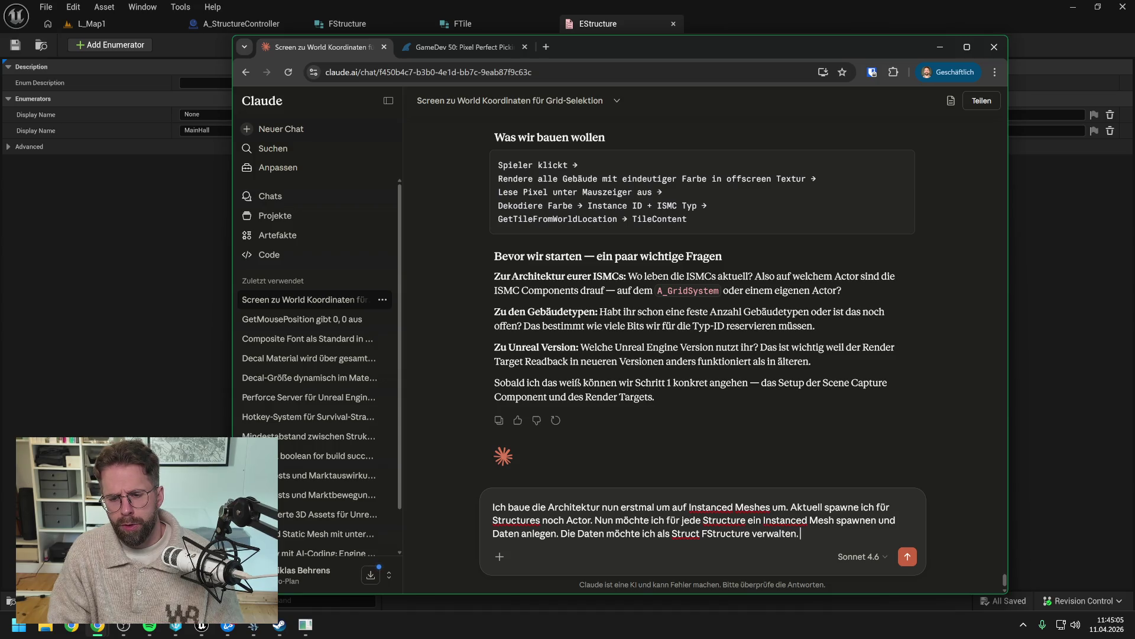
type("M")
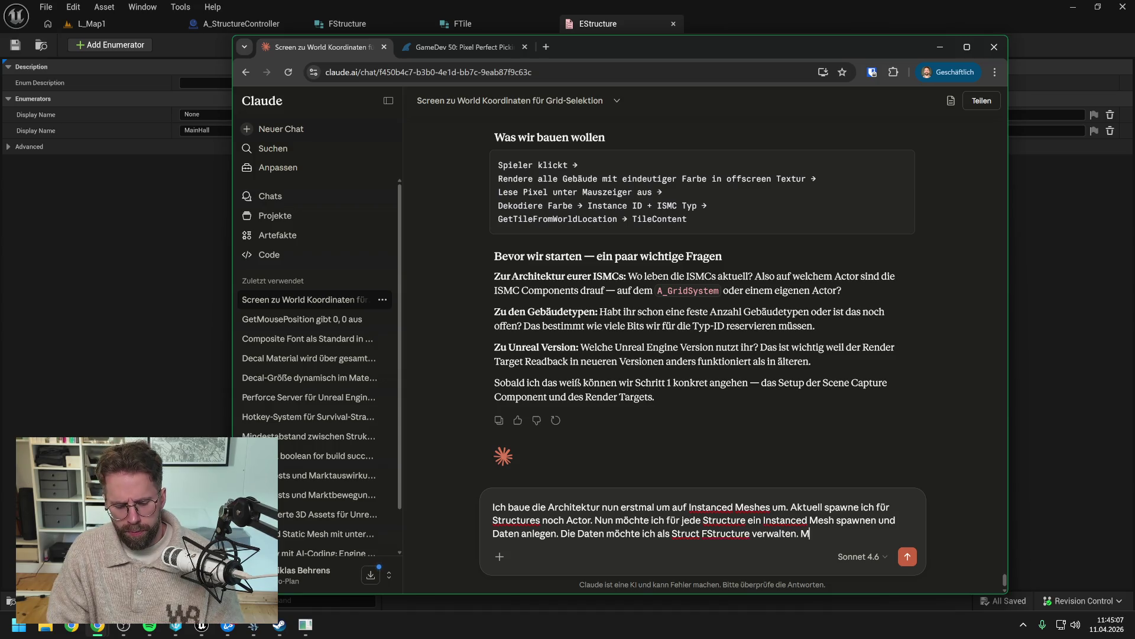
type("öglichst immer Structs ")
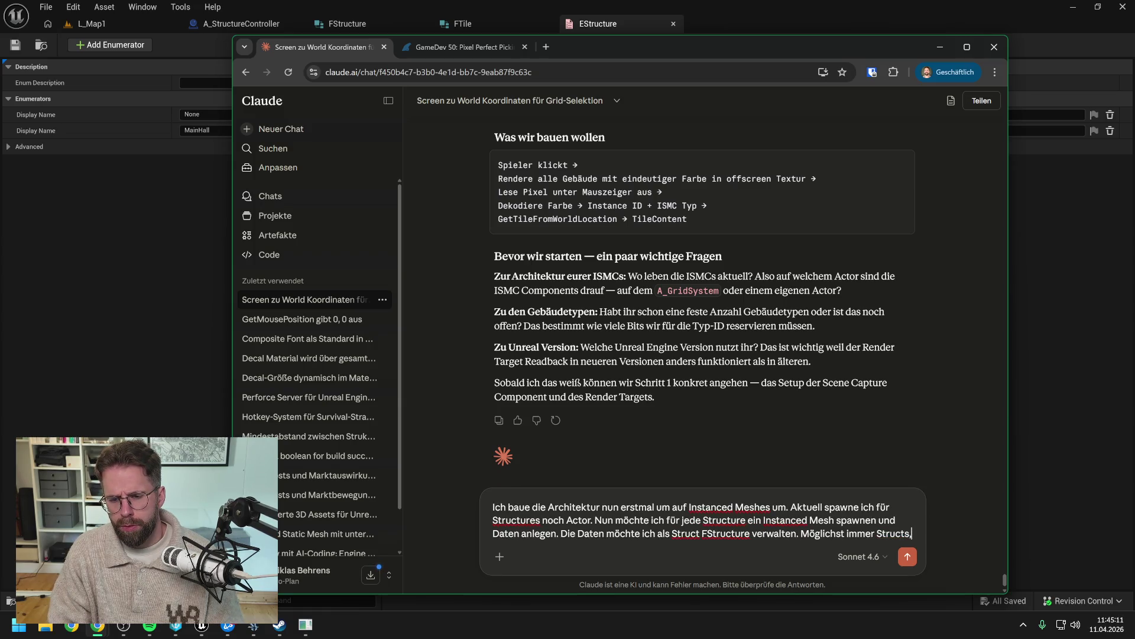
type(" da ich in mien")
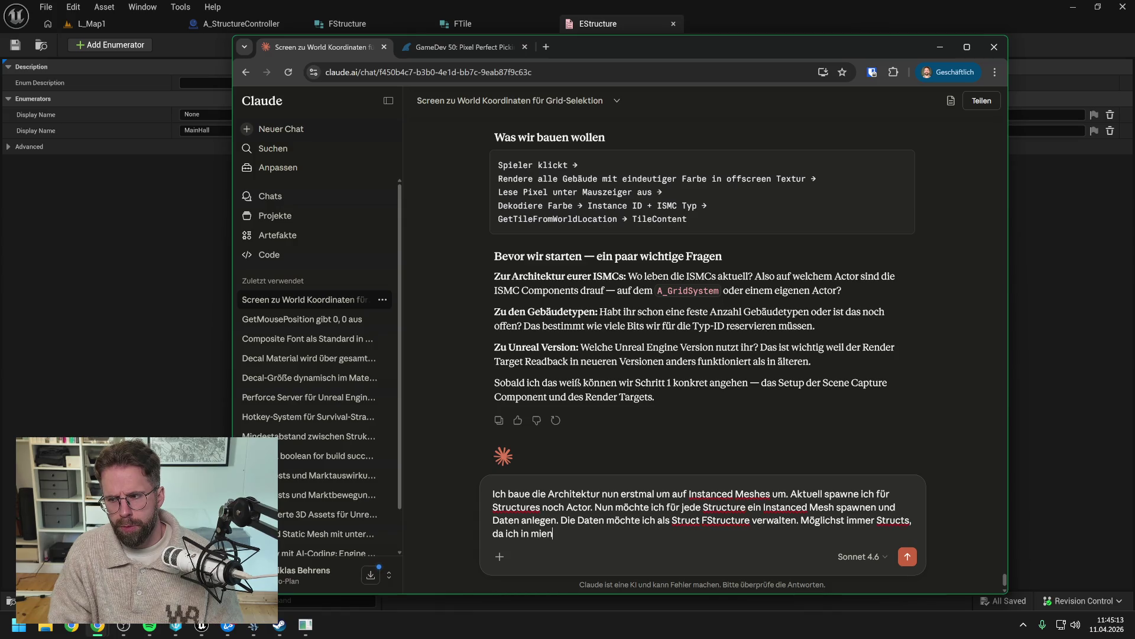
key("BackSpace")
key("BackSpace")
key("BackSpace")
type("einem l")
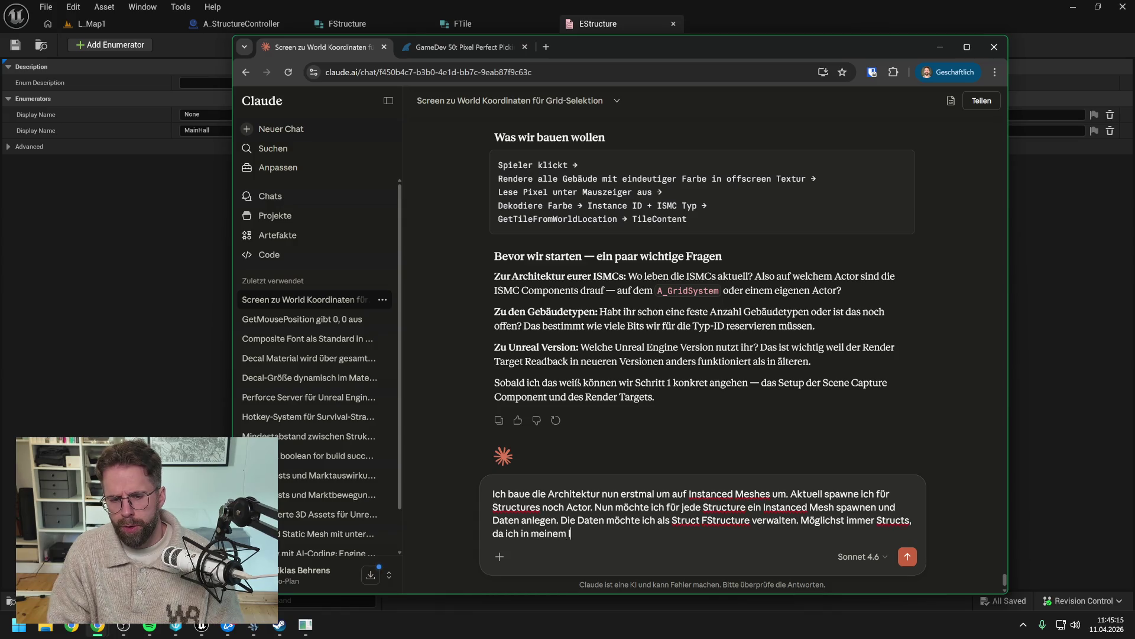
type("etzrn Spiel ")
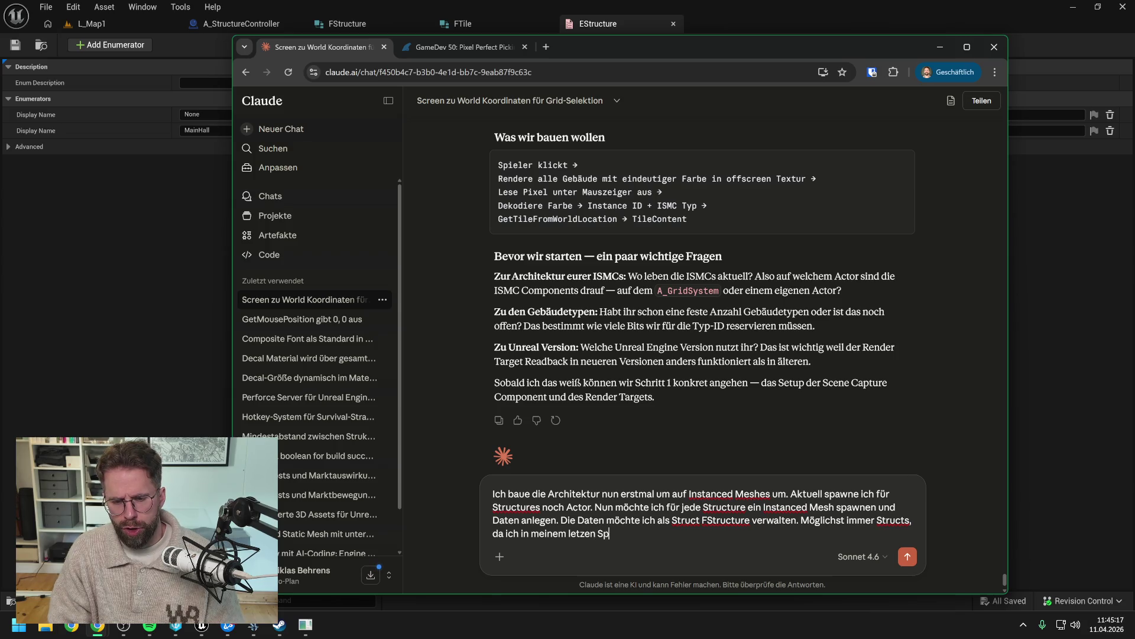
type("Problem")
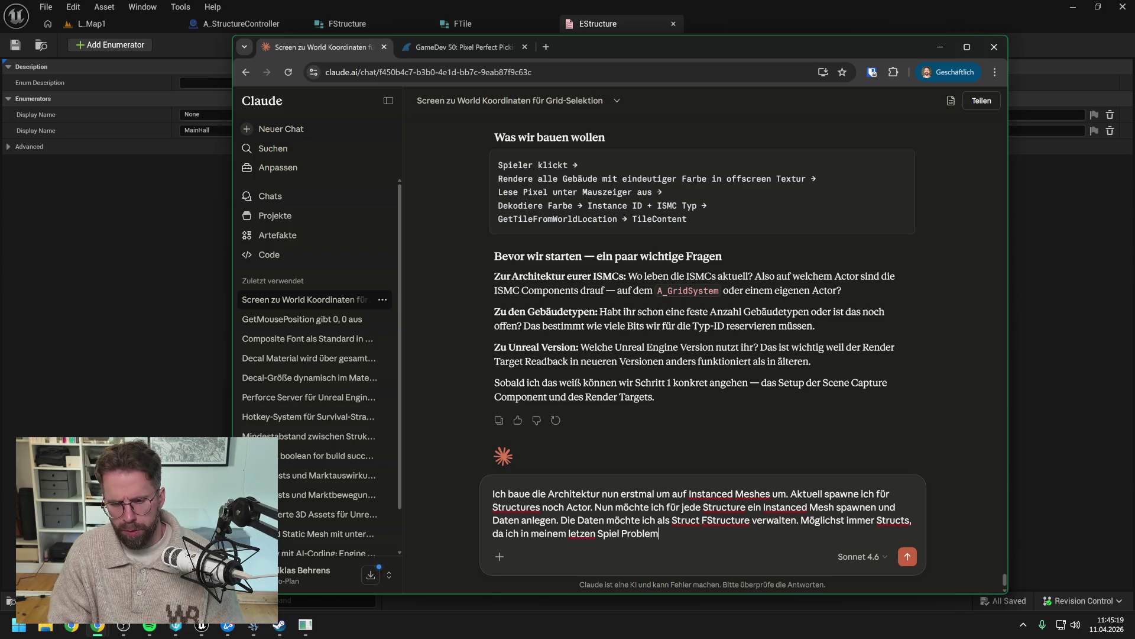
type("e mit zuvielen UOP")
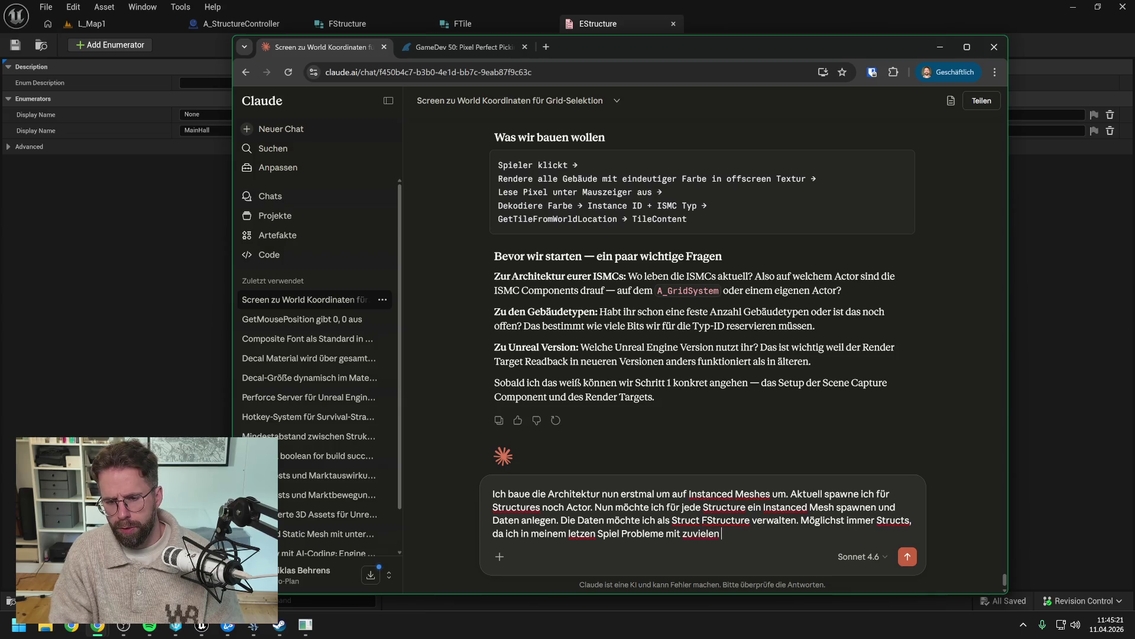
key("BackSpace")
type("bjects hatte,")
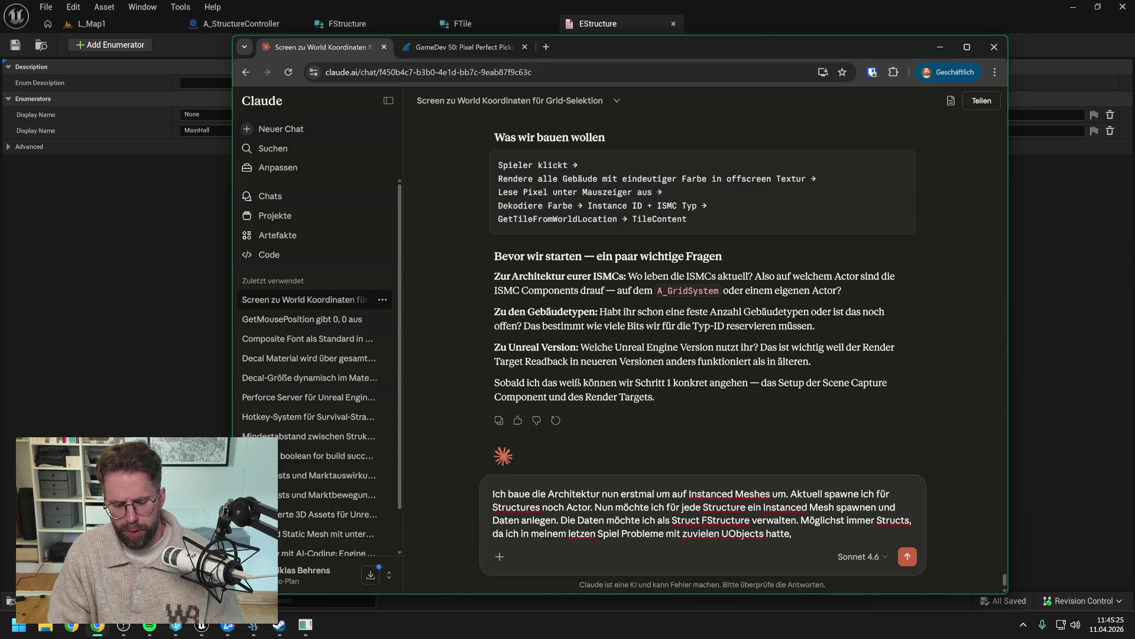
type(" als ich für jed")
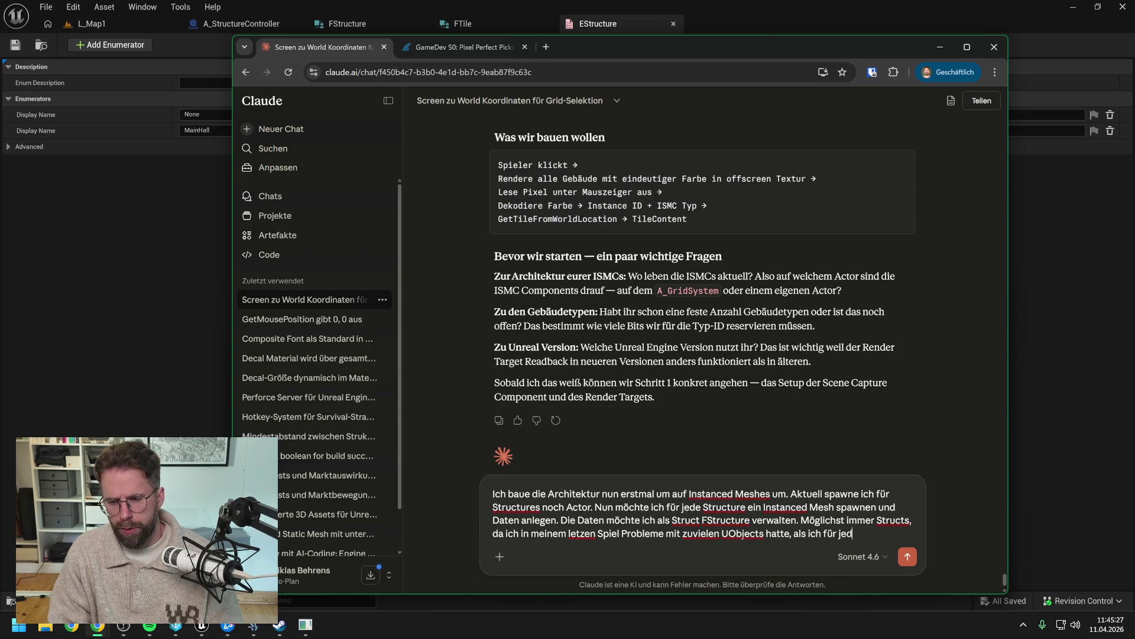
type("e Entit")
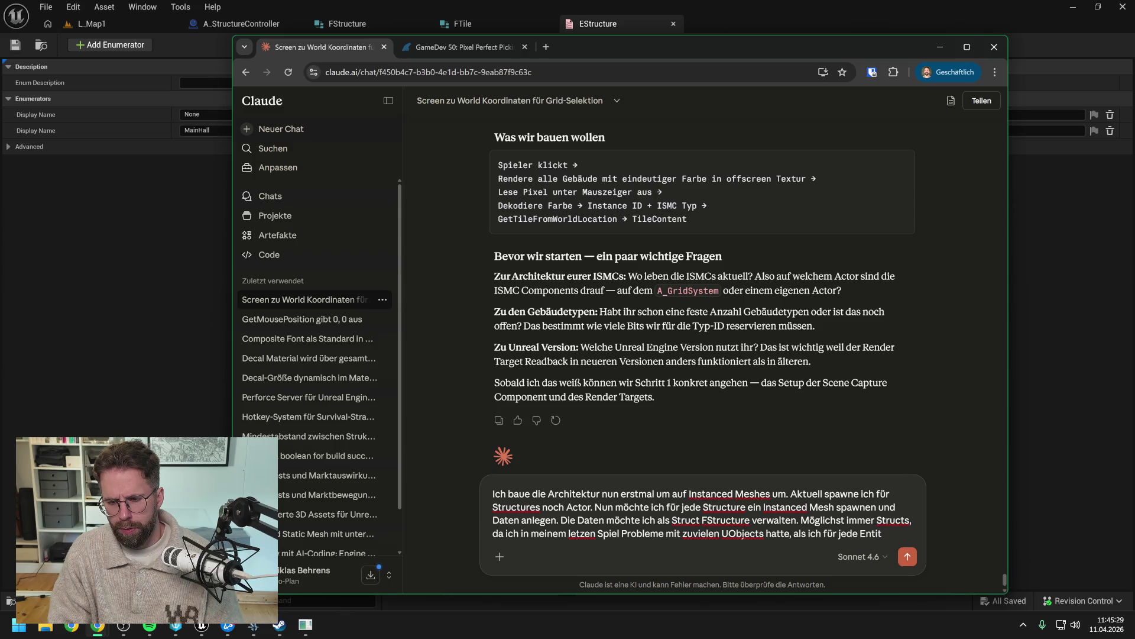
type("y")
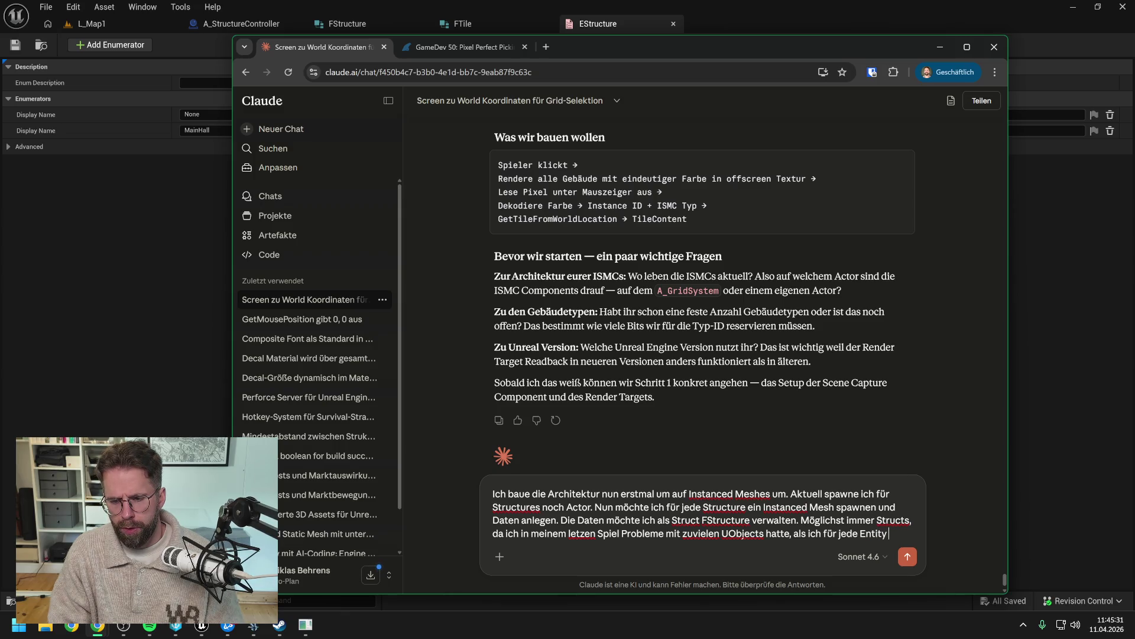
type(" ein eigenes")
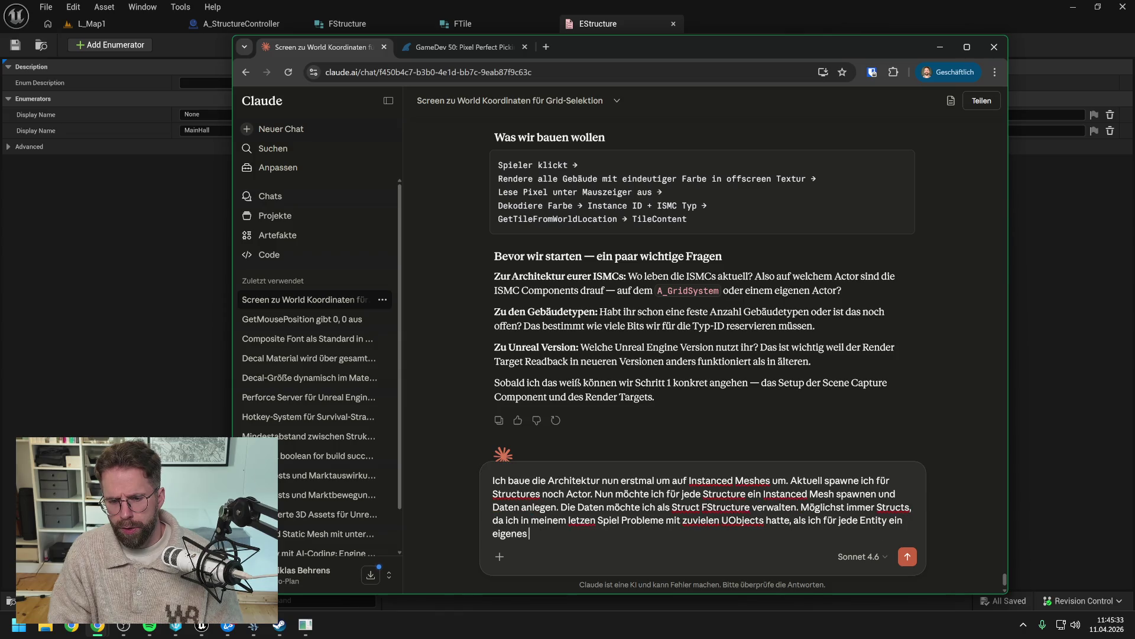
type(" Ob")
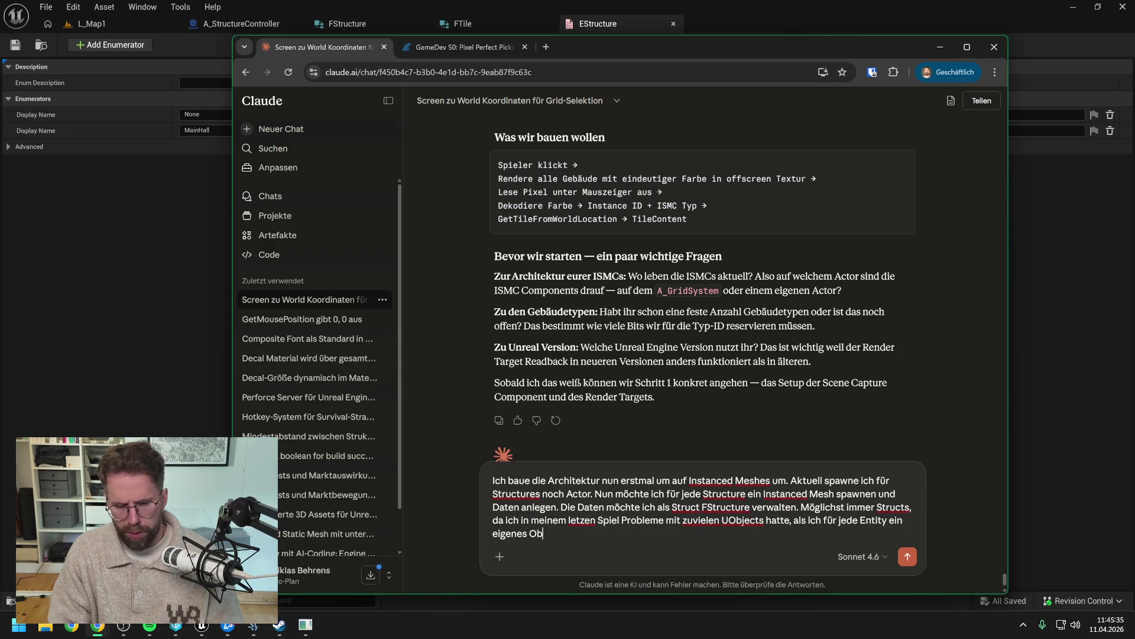
type("ject contrs")
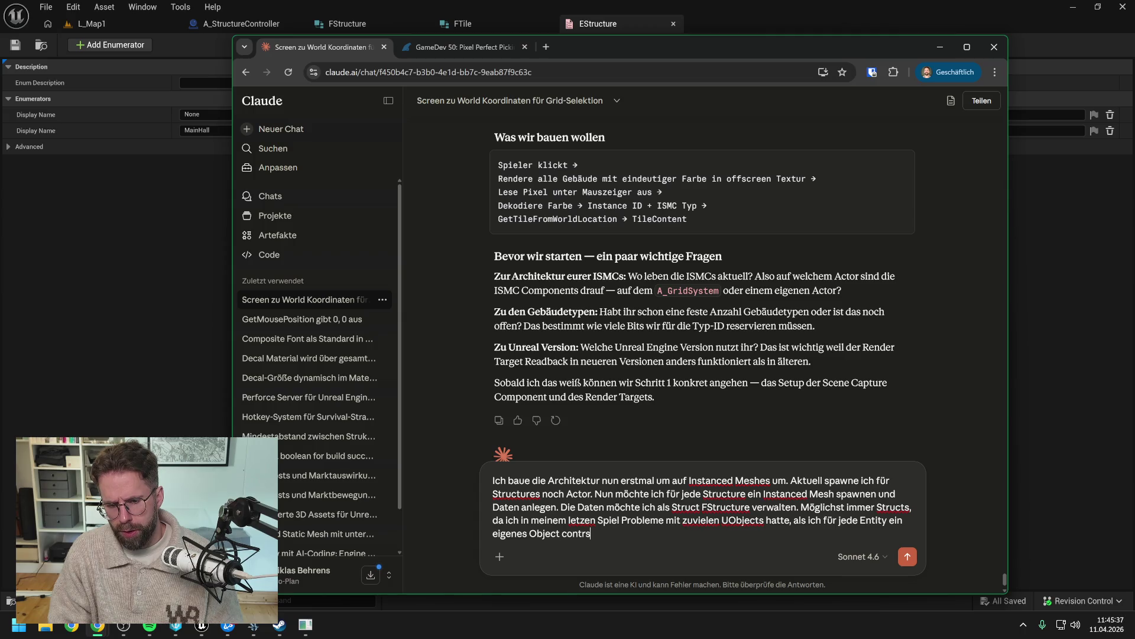
key("BackSpace")
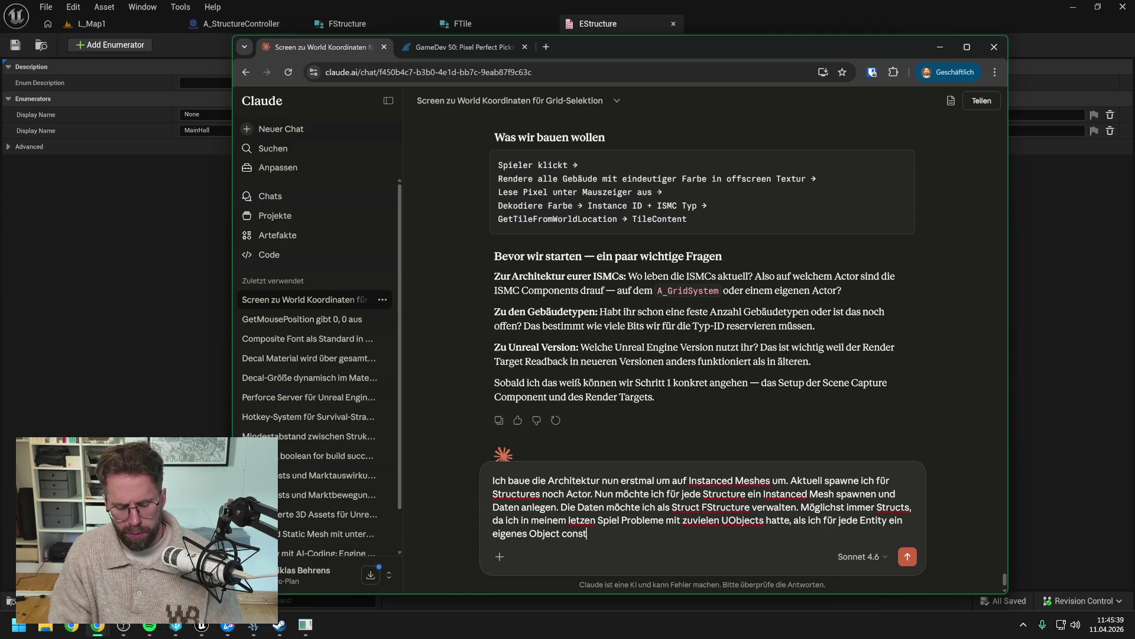
type("ructed habe")
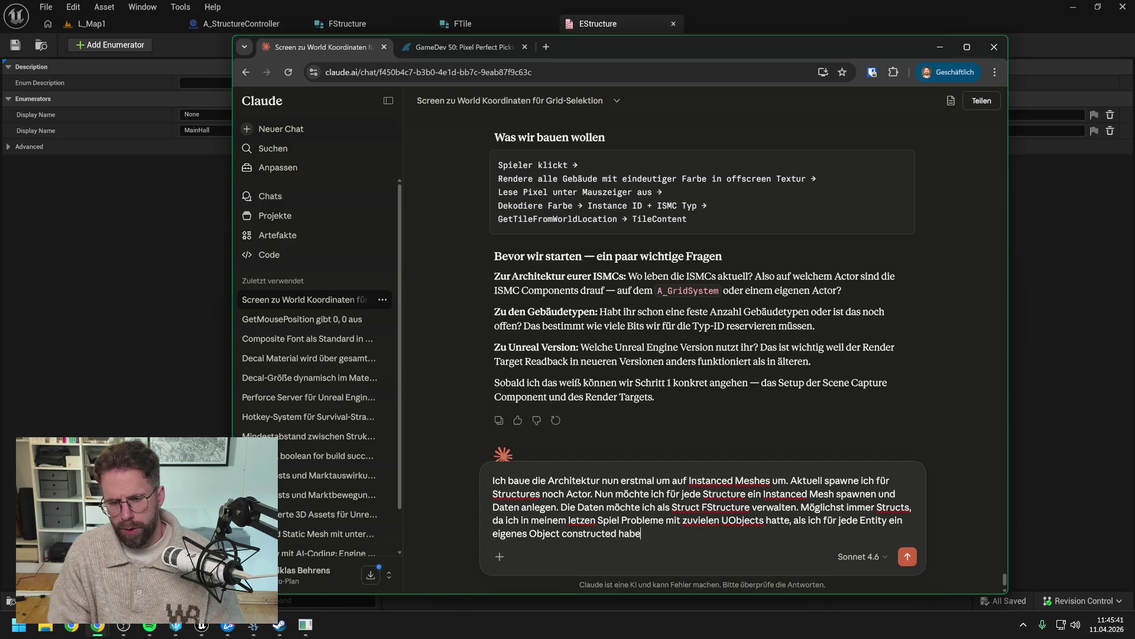
key("shift+Return")
key("shift+Return")
Step: Begin a question about keeping the struct free of Object references
type("N")
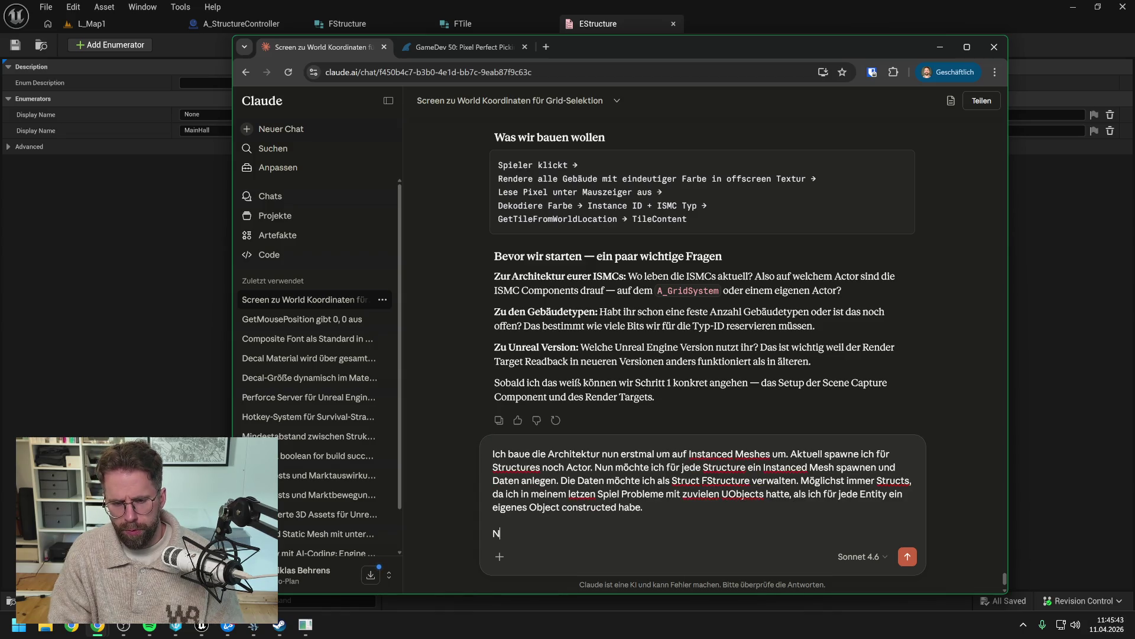
key("BackSpace")
type("Zunächs")
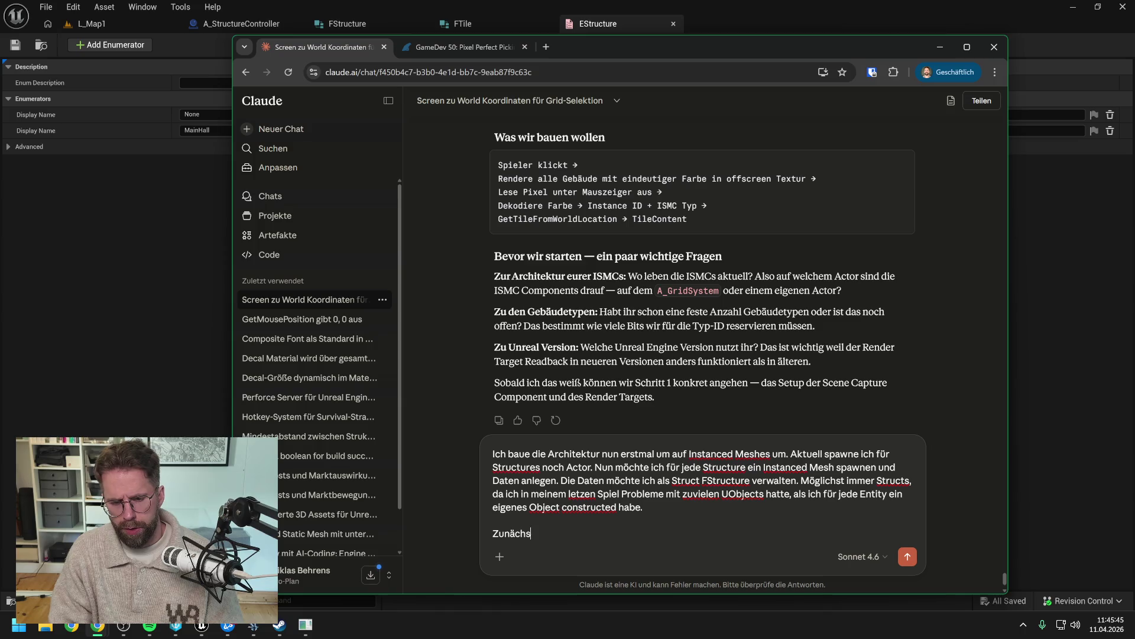
type("t eine Frag")
key("BackSpace")
key("BackSpace")
key("BackSpace")
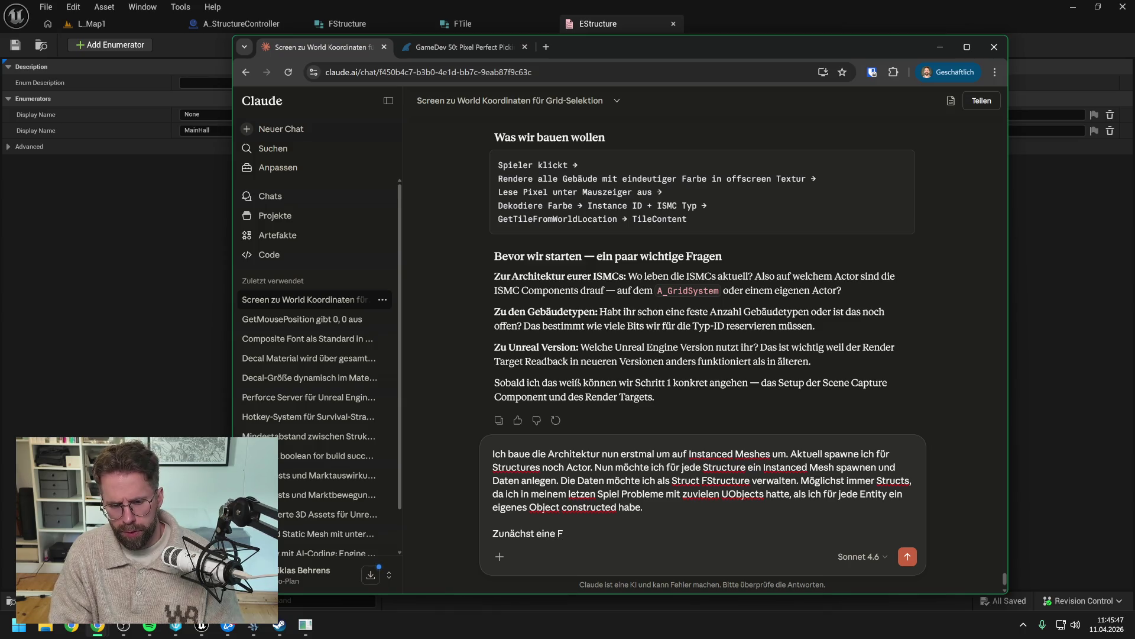
type("ge zum Struct. ")
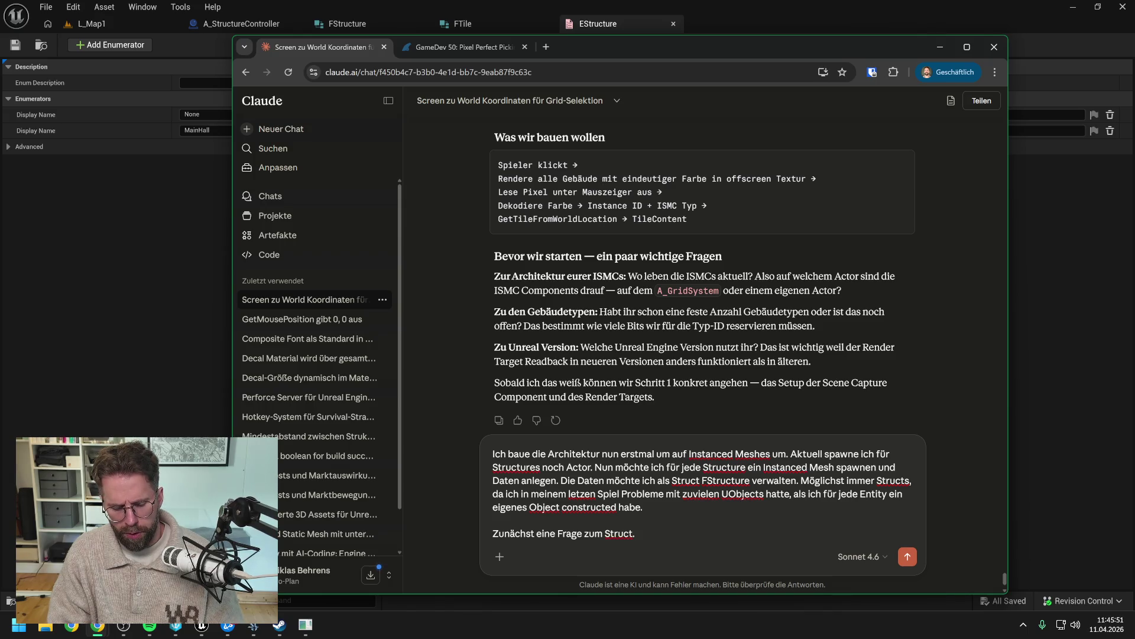
type("Am b")
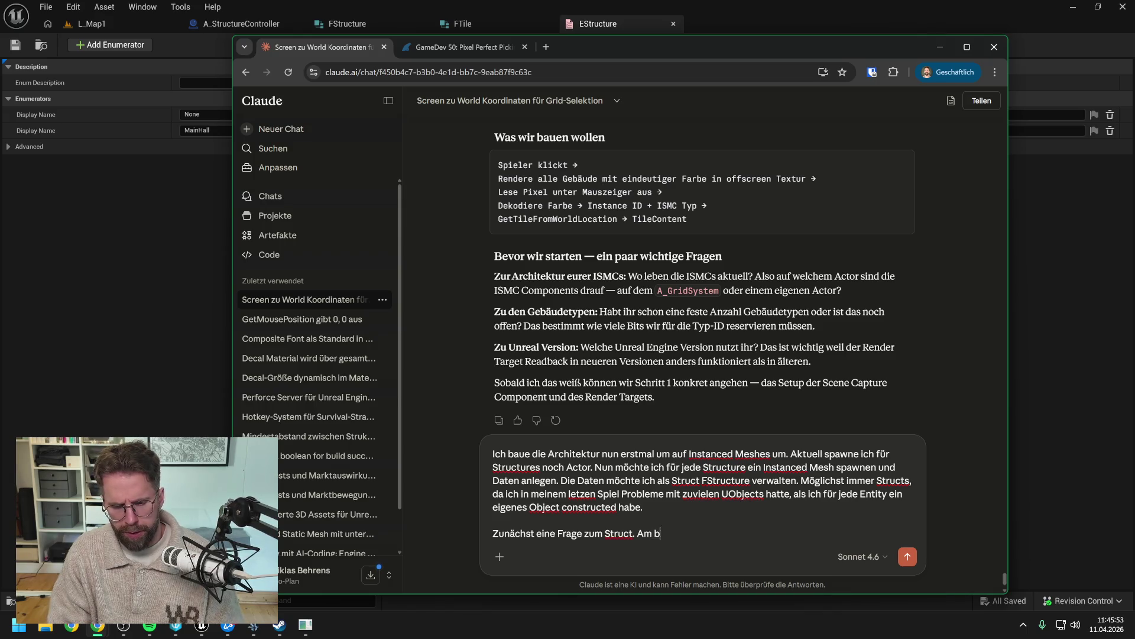
type("esten möchte ich")
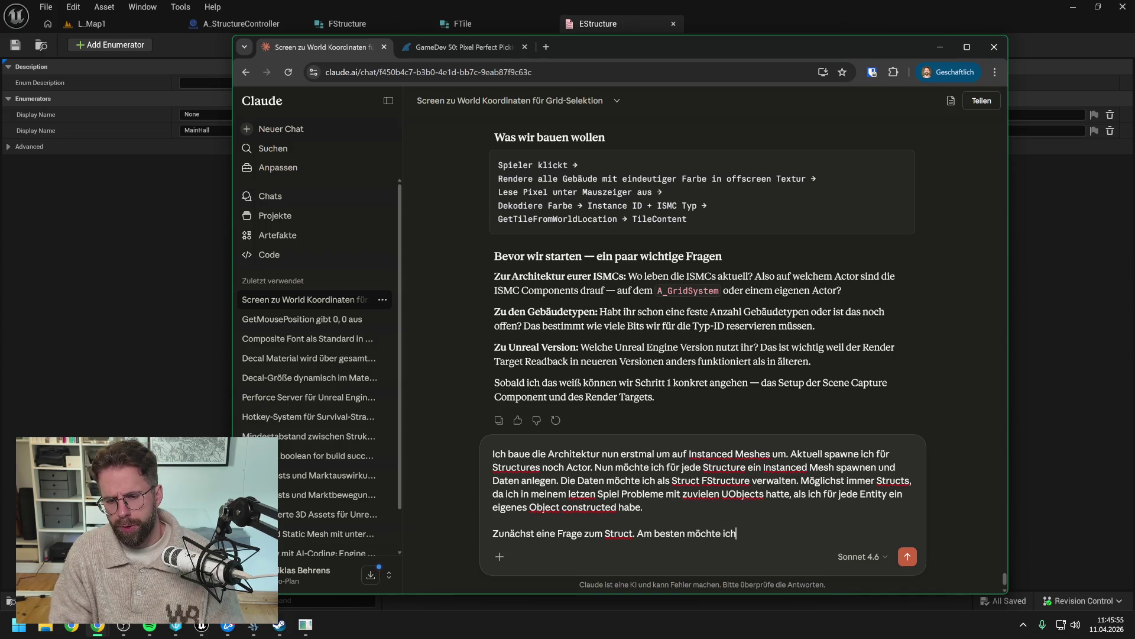
type(" natürlich auch kein")
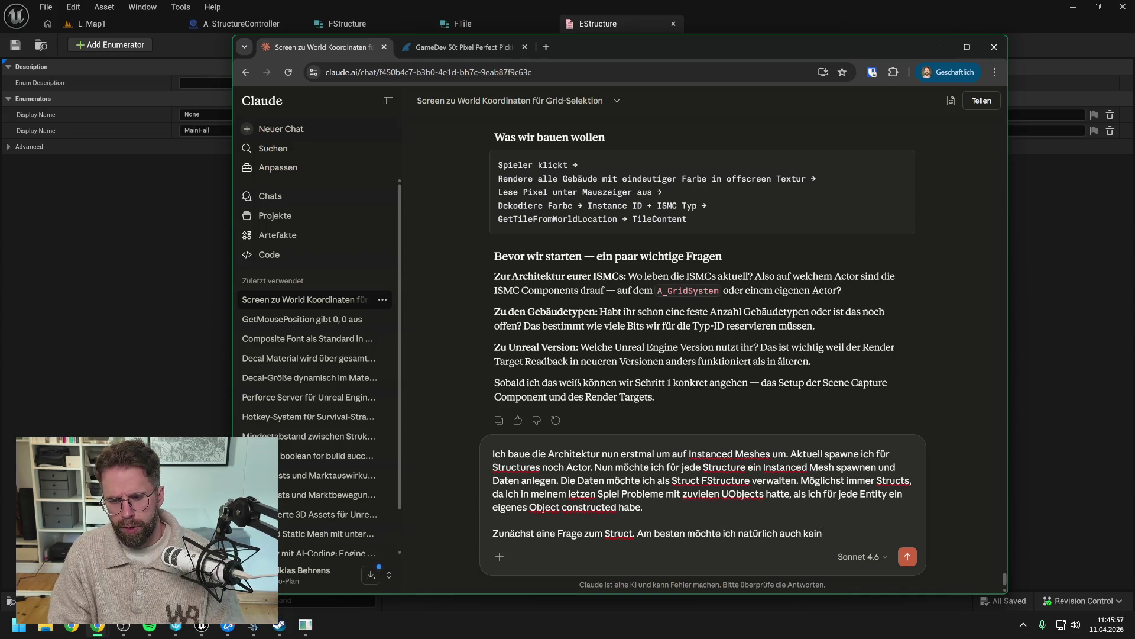
type("e Re")
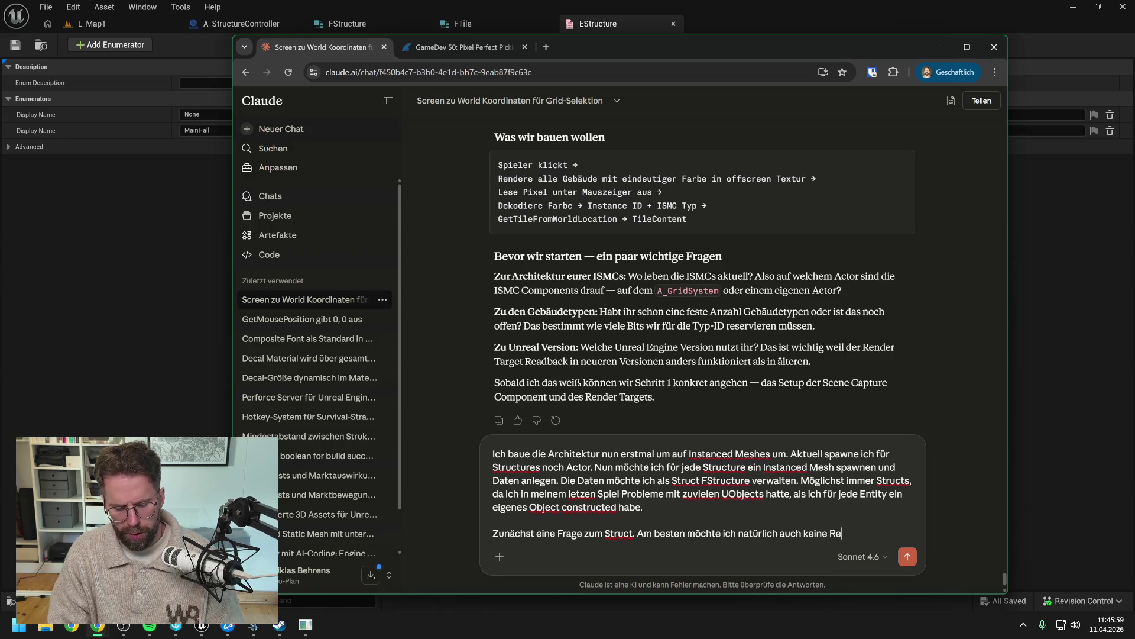
type("ferenzen zu ")
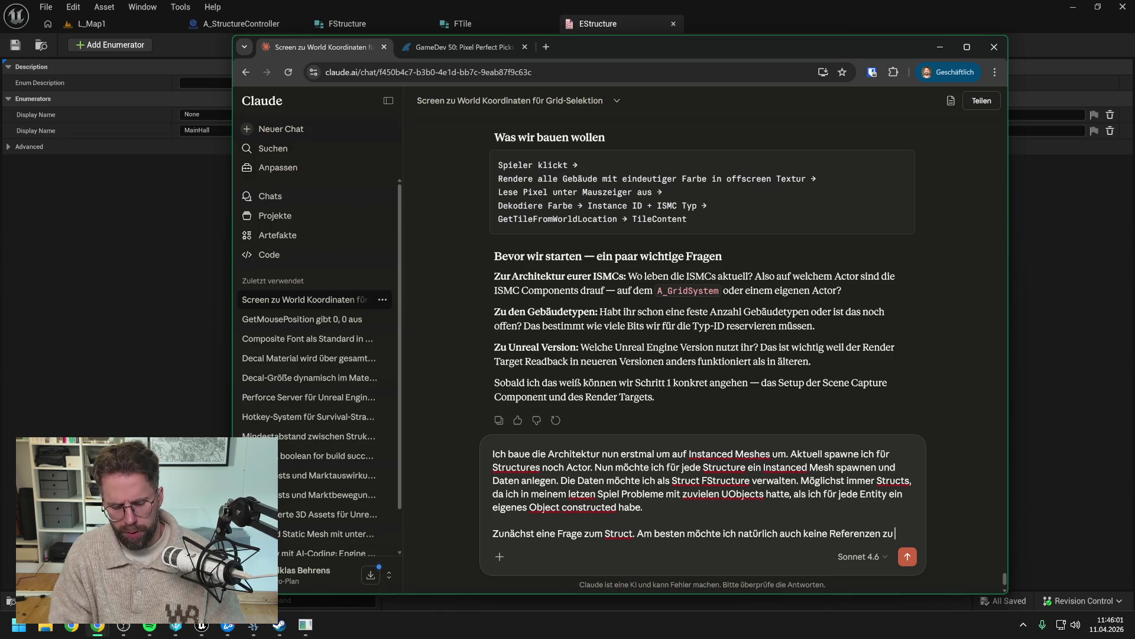
type("Object oder ")
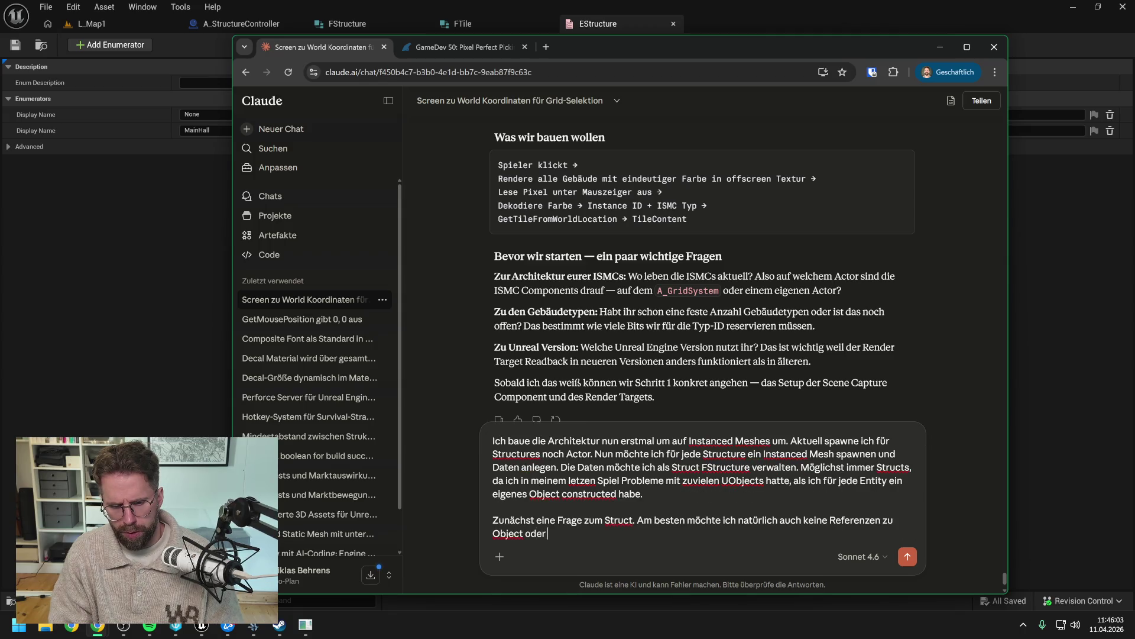
type("Components im Str")
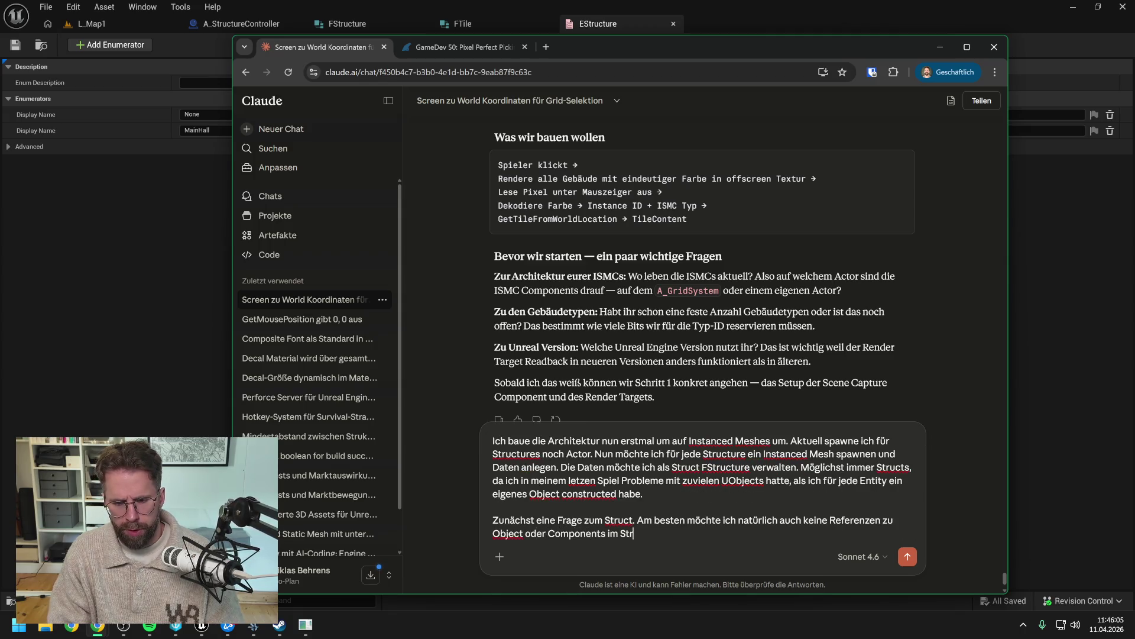
type("uct ablegen")
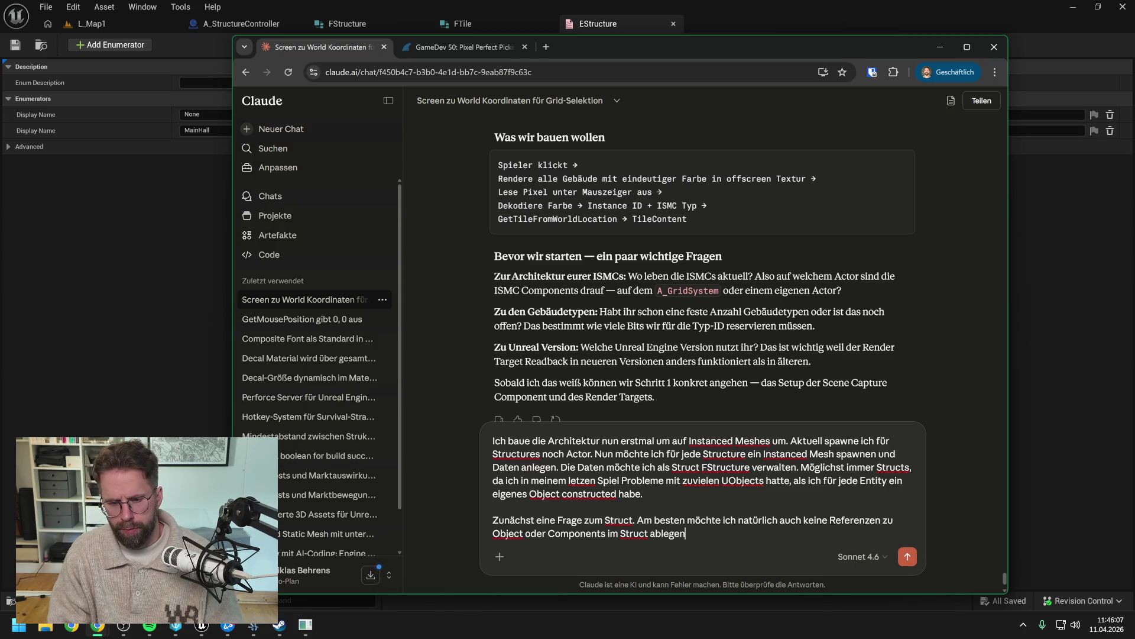
Step: Ask whether DataAssets inside the struct are safe, e.g. for the garbage collector, and send it
type(". Was")
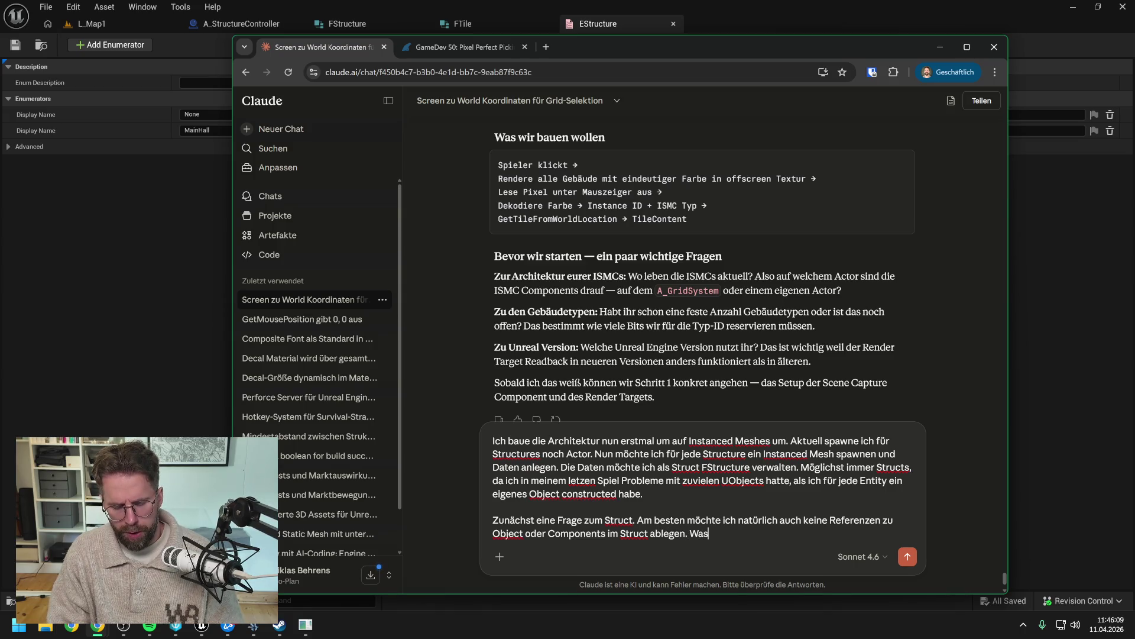
type(" denkst du über DataAs")
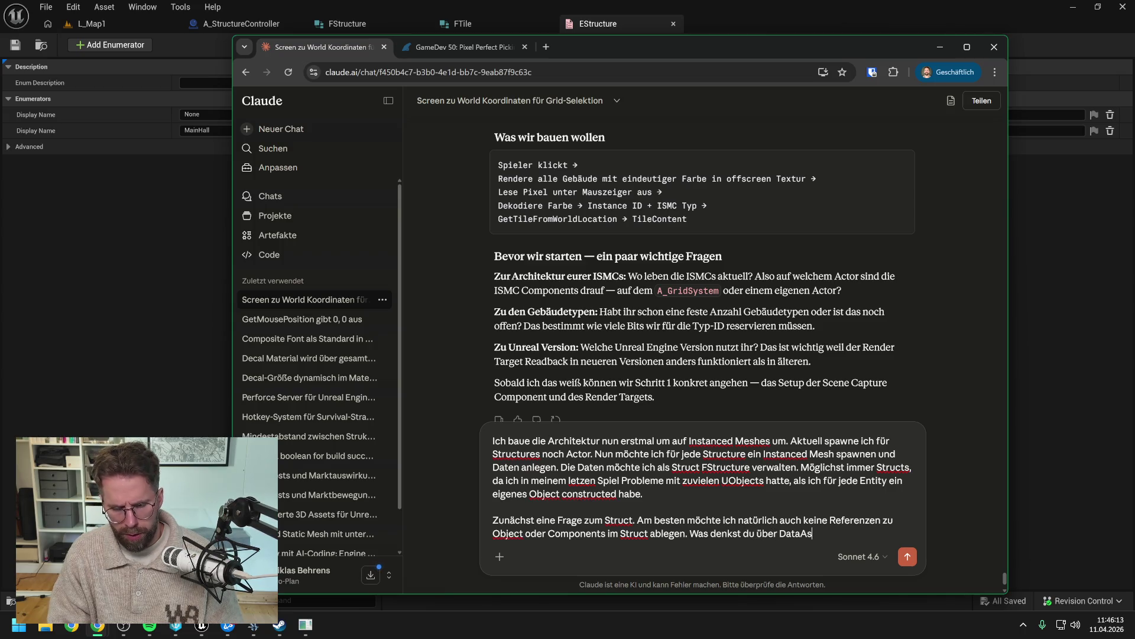
type("sets im Struct.")
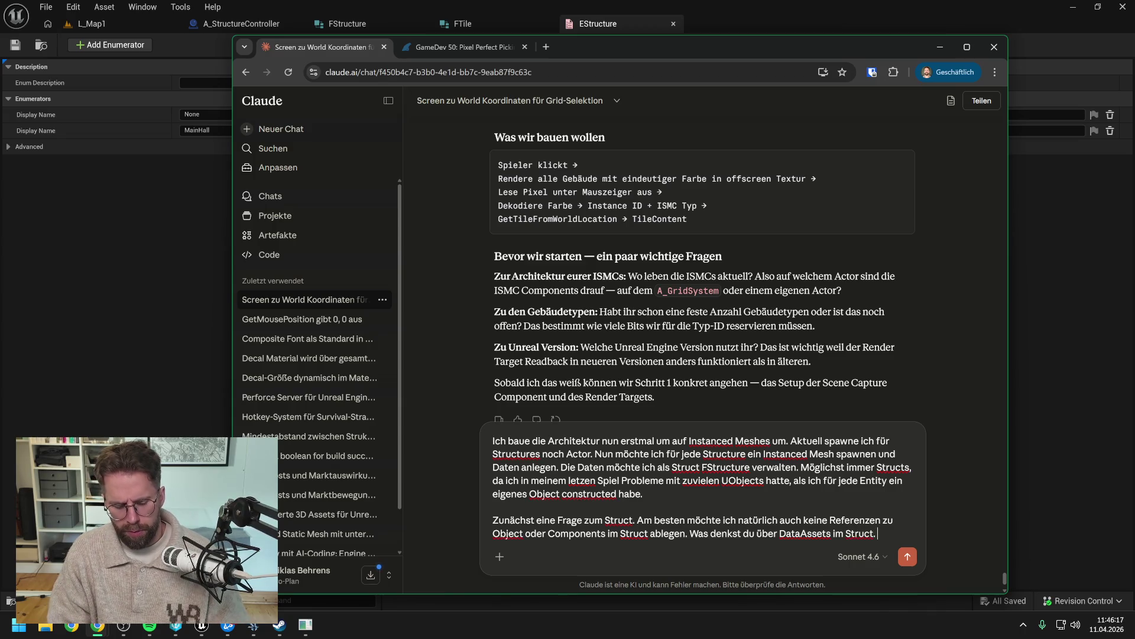
type(" Da könnten")
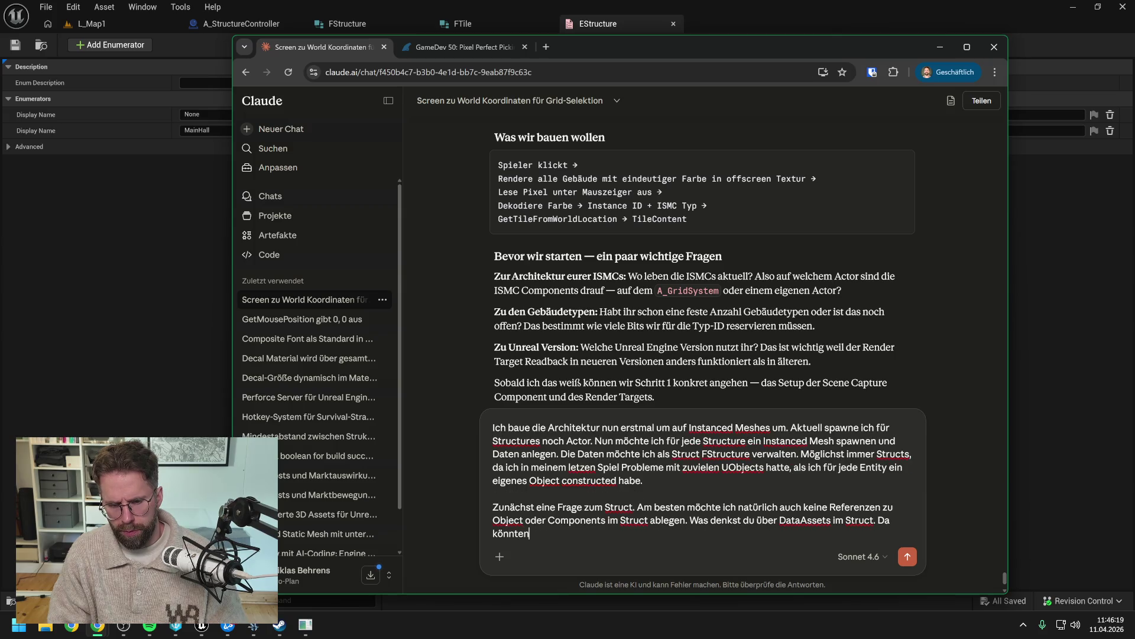
type(" wir die ganzen StartDaten")
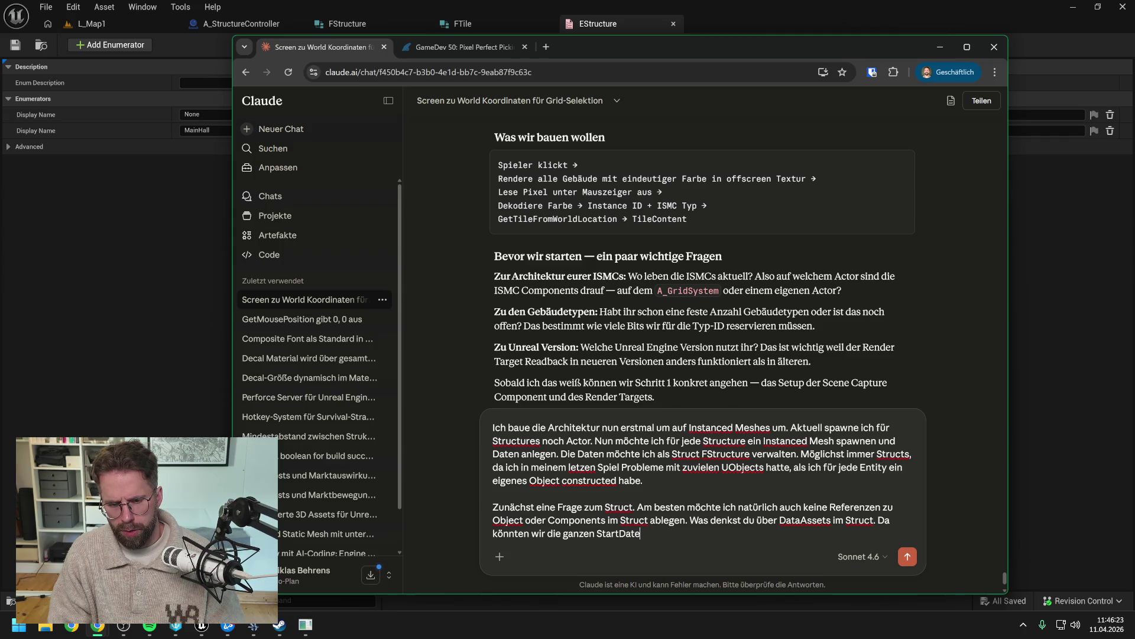
type(" einf")
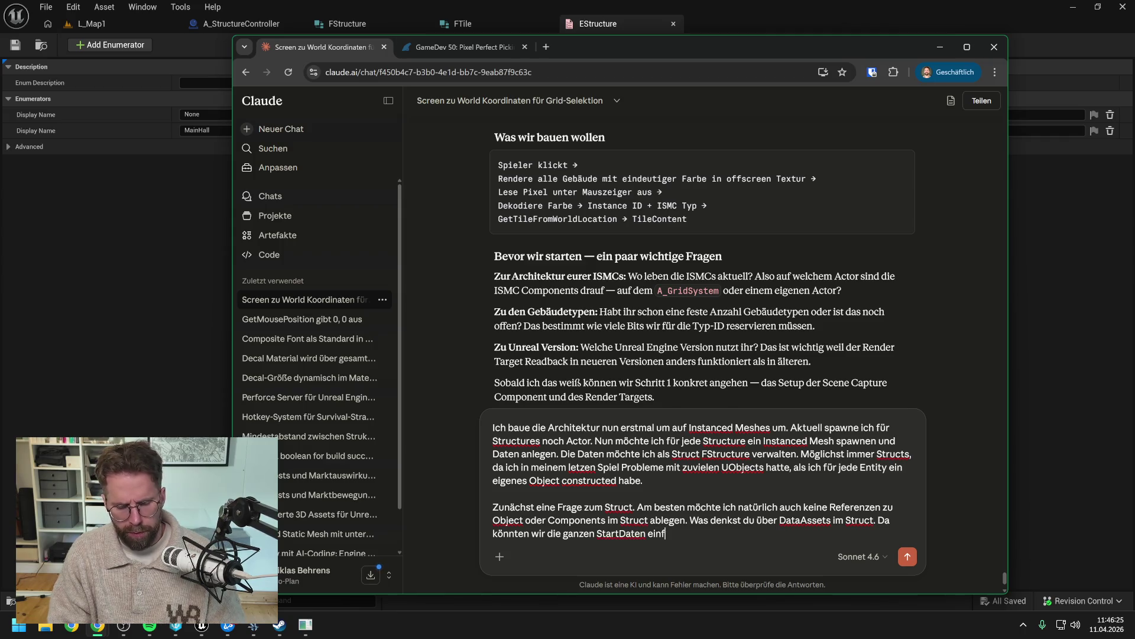
type("ach ablegen oh")
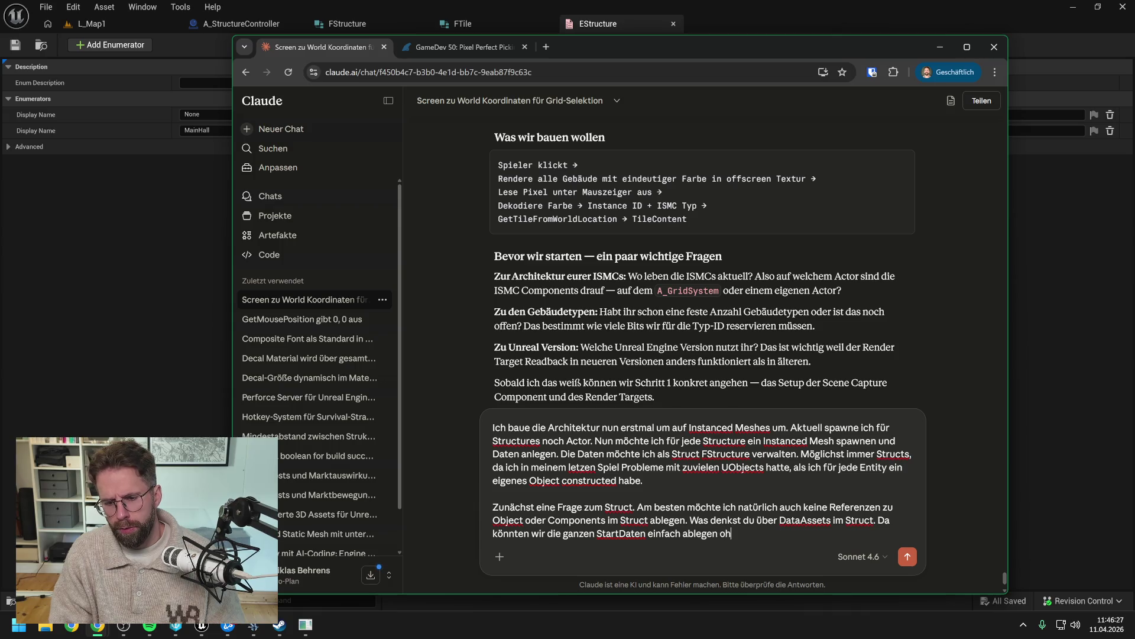
type("ne für jedes Fe")
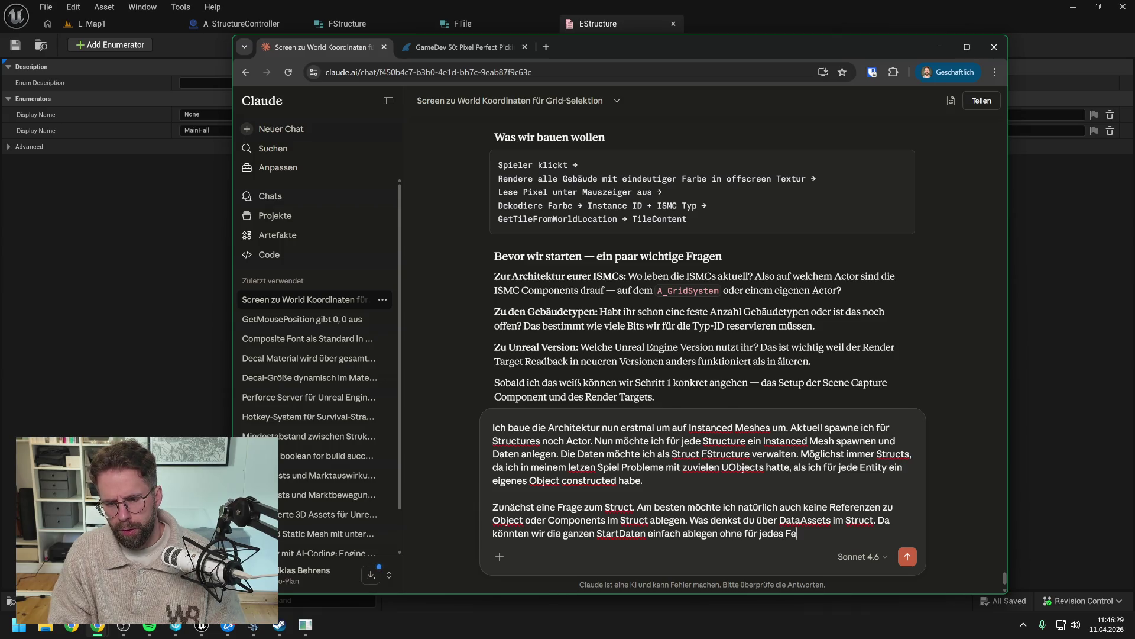
type("ld eine e")
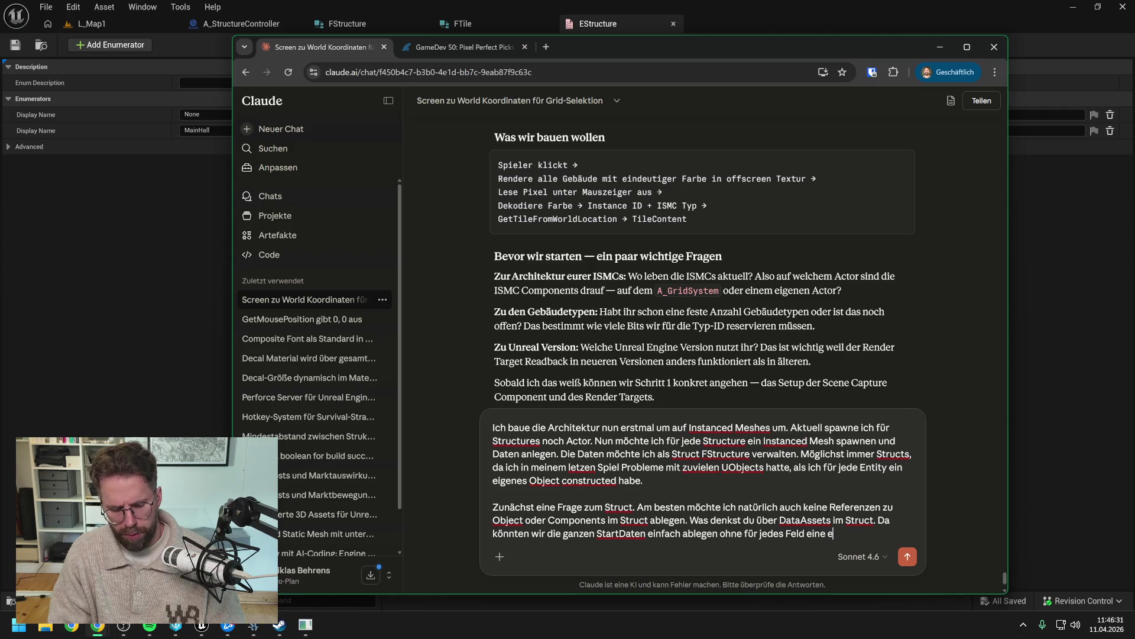
type("igen")
key("BackSpace")
key("BackSpace")
key("BackSpace")
type("n ")
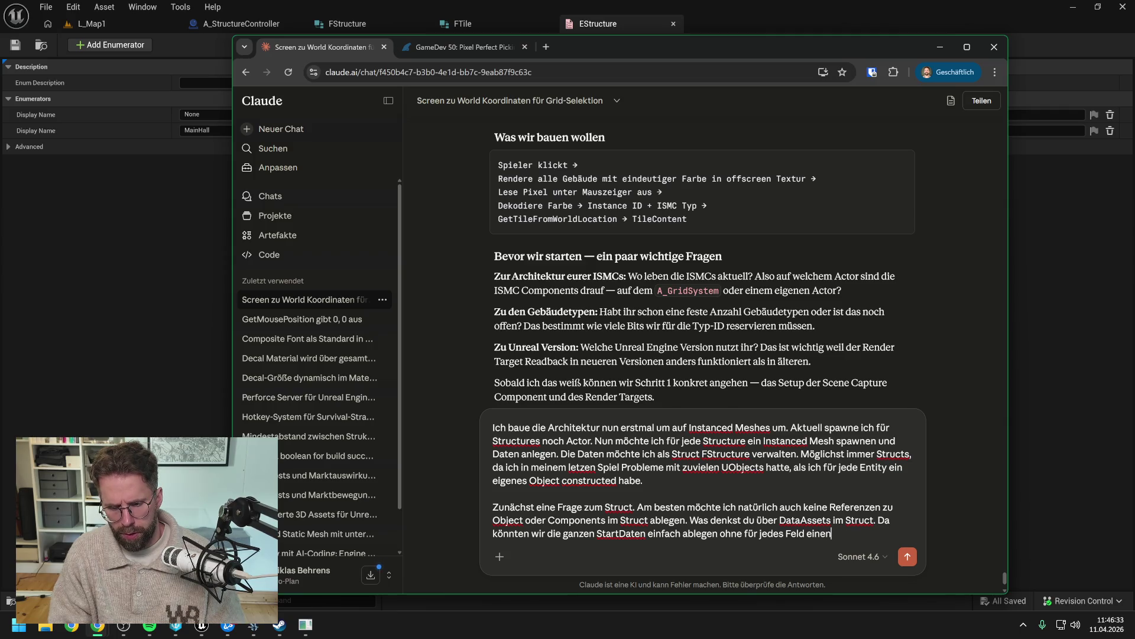
type("eigenen Int")
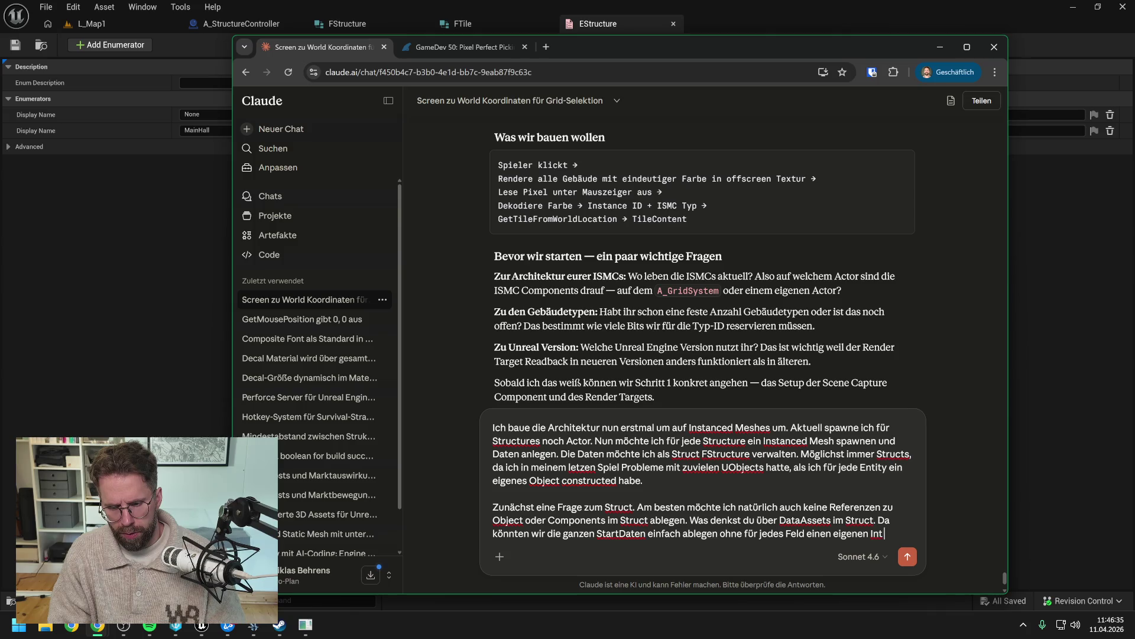
type(", Float oder En")
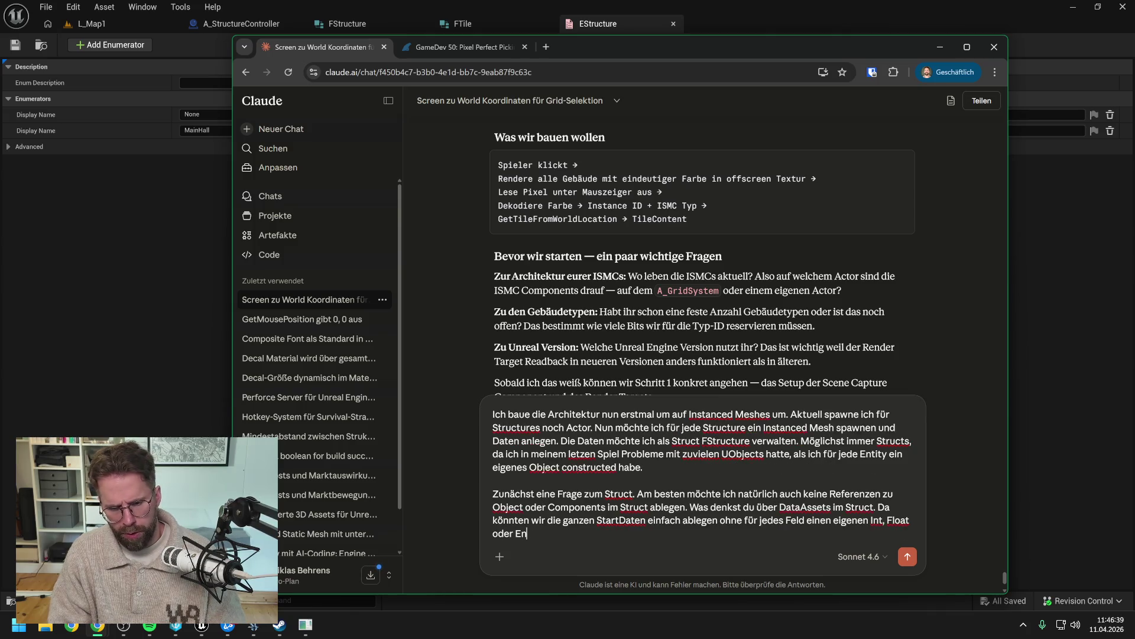
type("um anlegen zum üs")
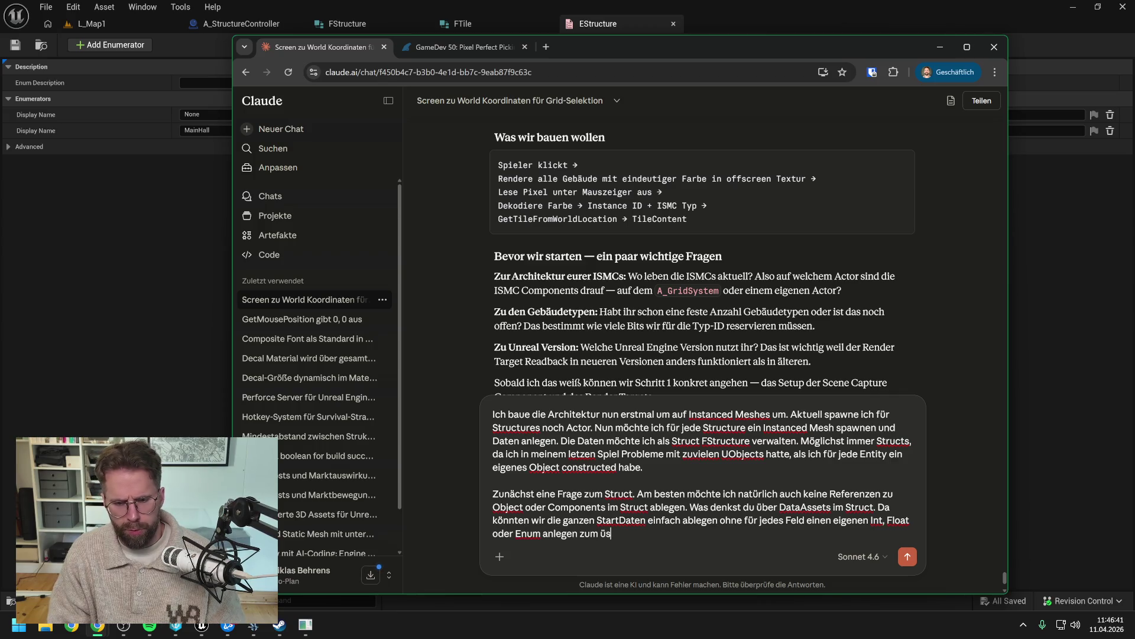
key("BackSpace")
key("BackSpace")
type("müssen")
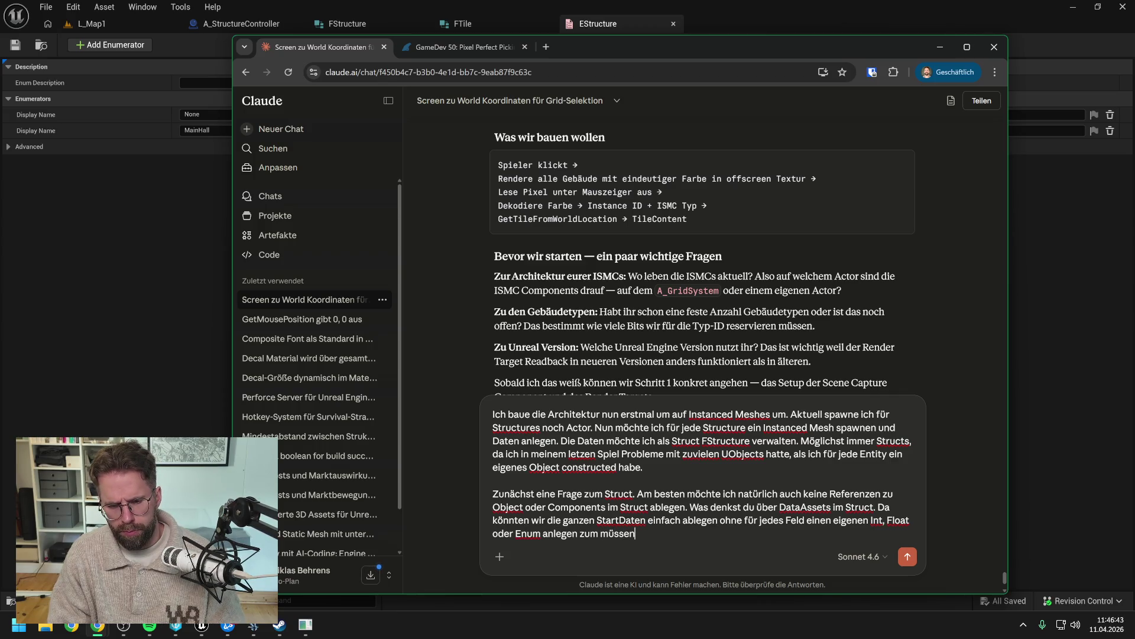
type(". Bedenklich oder")
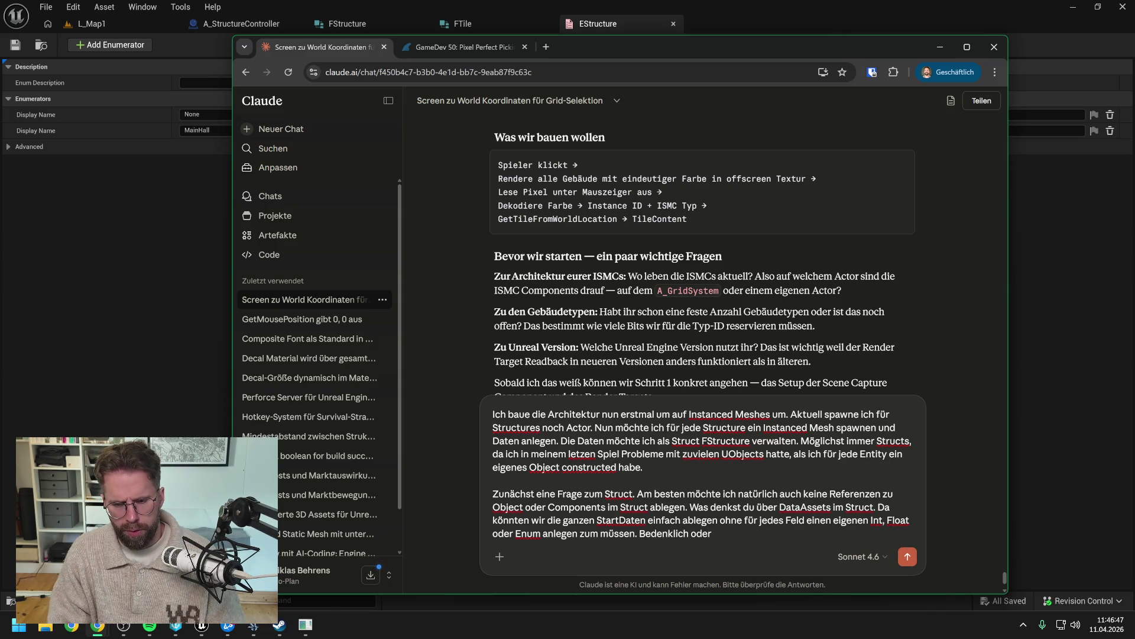
key("BackSpace")
key("BackSpace")
key("BackSpace")
key("BackSpace")
type("()")
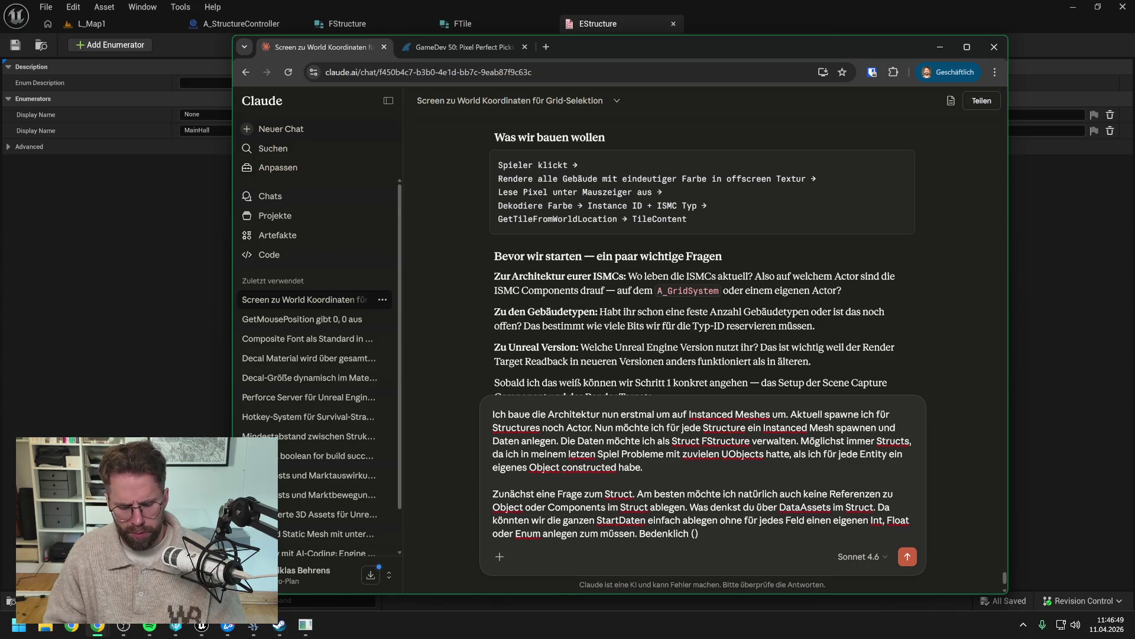
type("zum B")
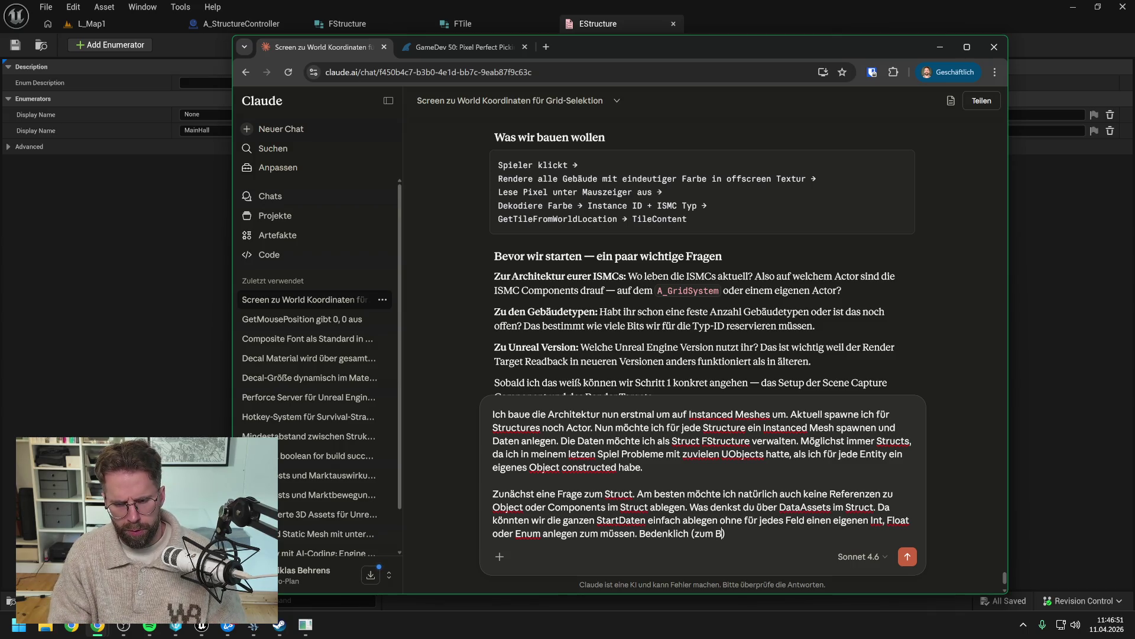
type("eispiel wegen g")
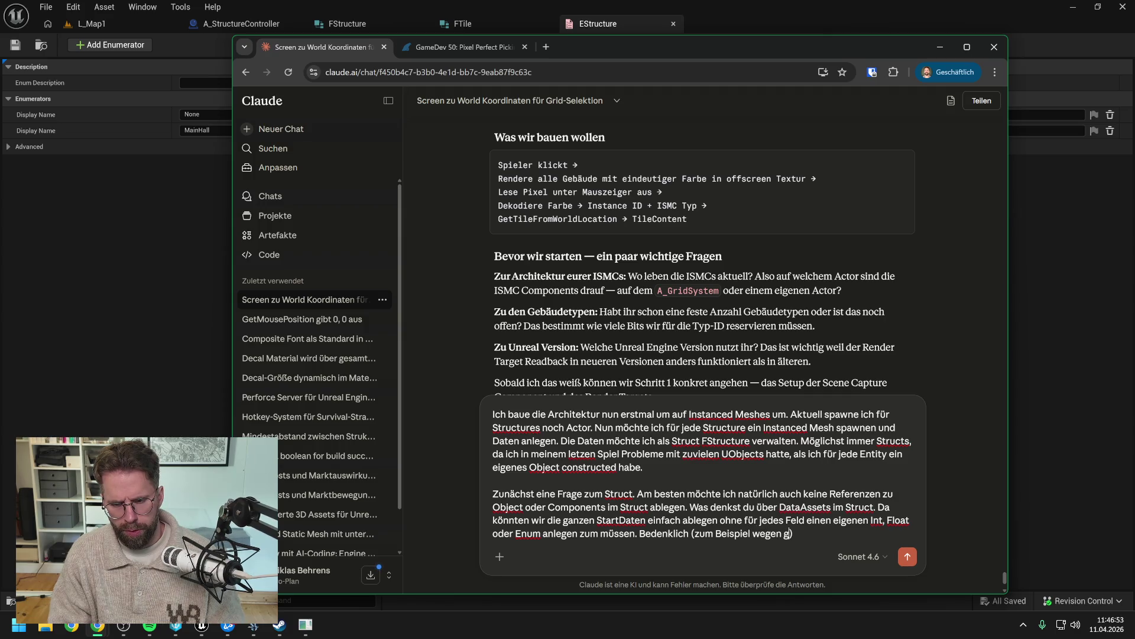
type("arbage")
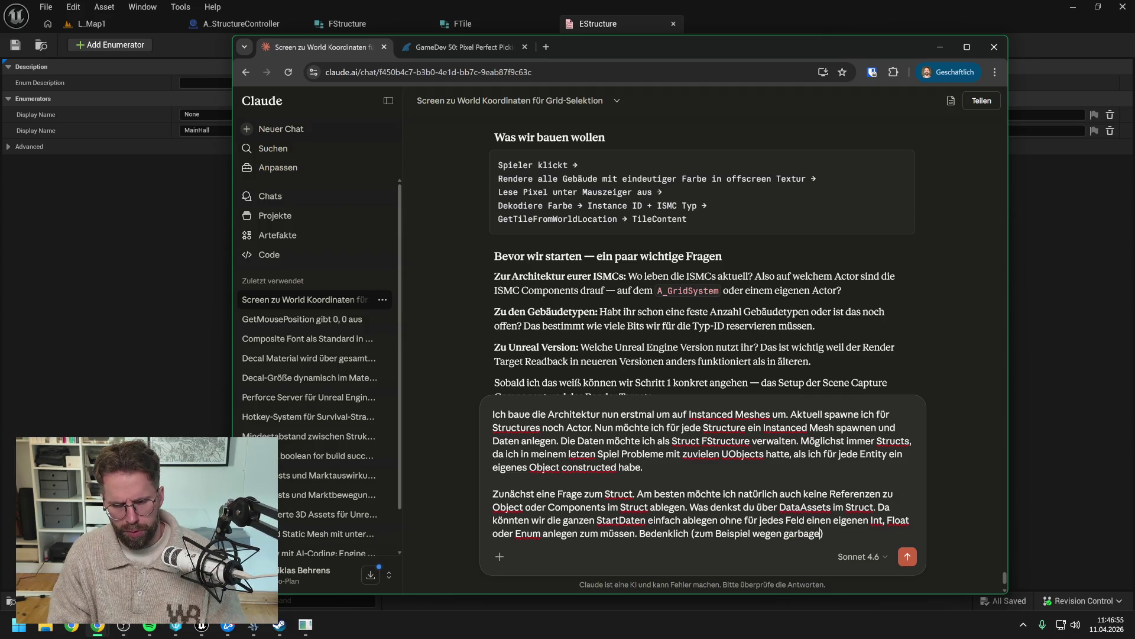
type(" collector")
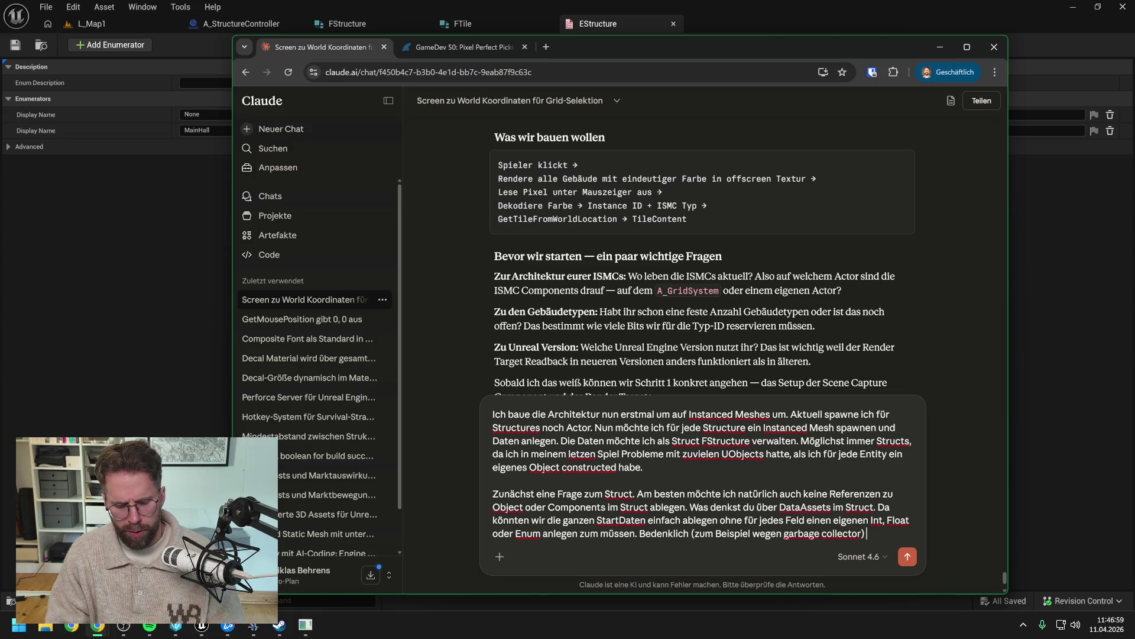
type(" oder s")
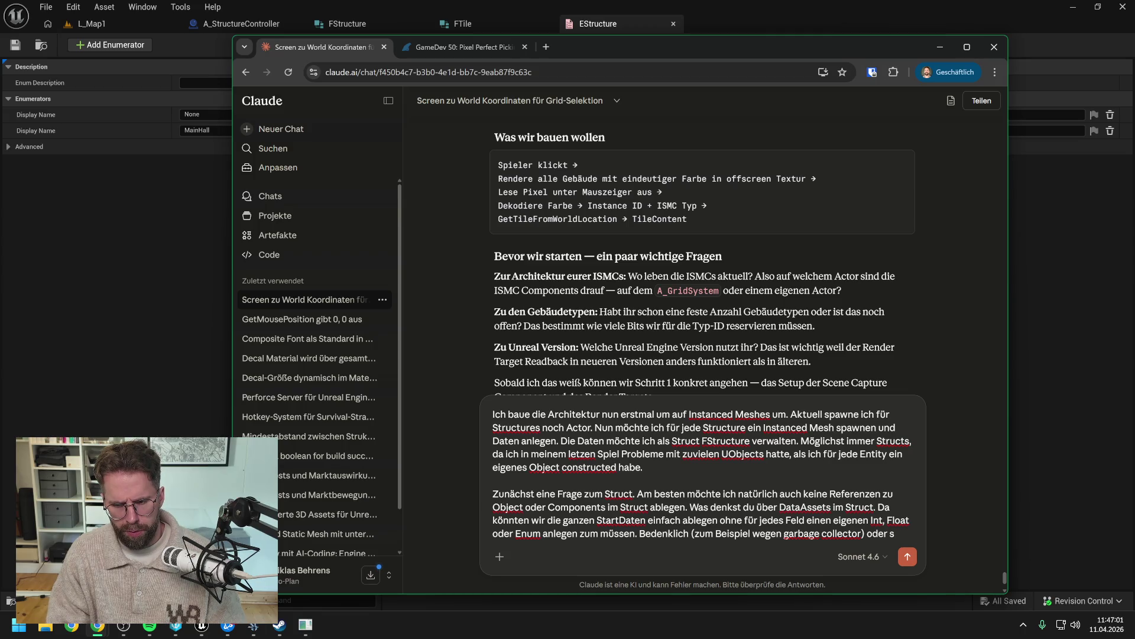
type("ind wir mit")
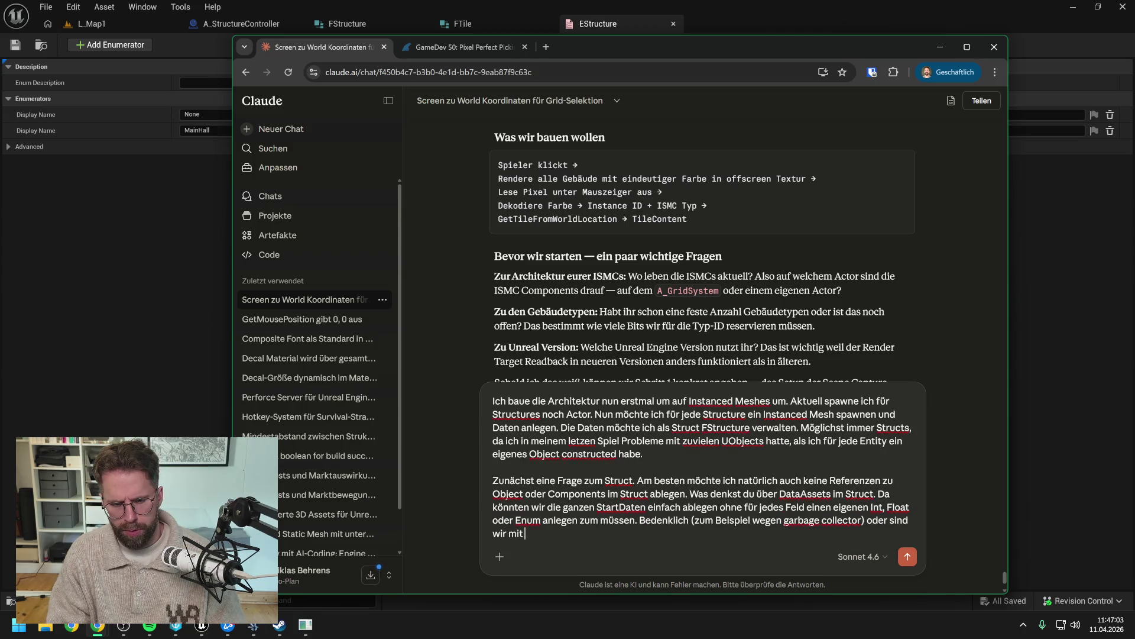
type(" DataAssets")
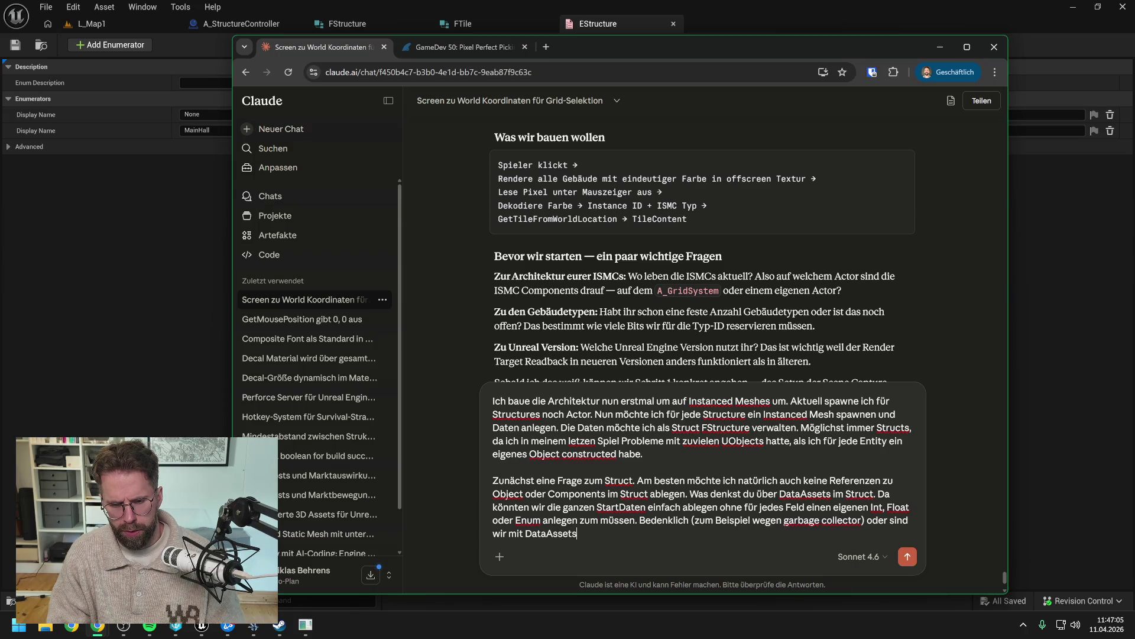
type(" innerhalb von Structs safe?")
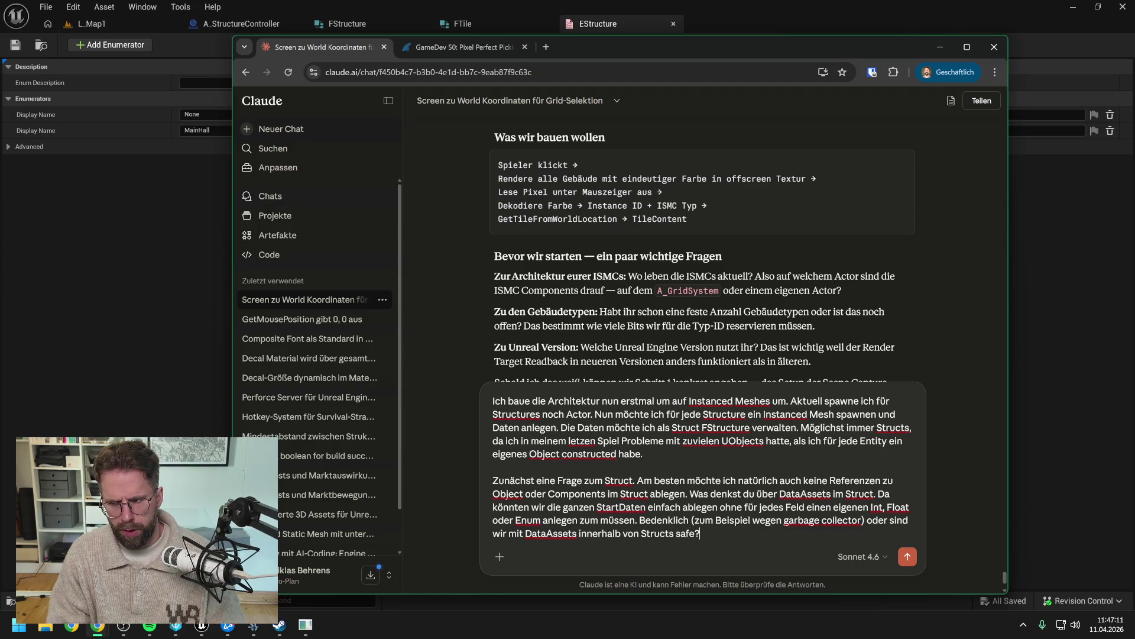
key("Return")
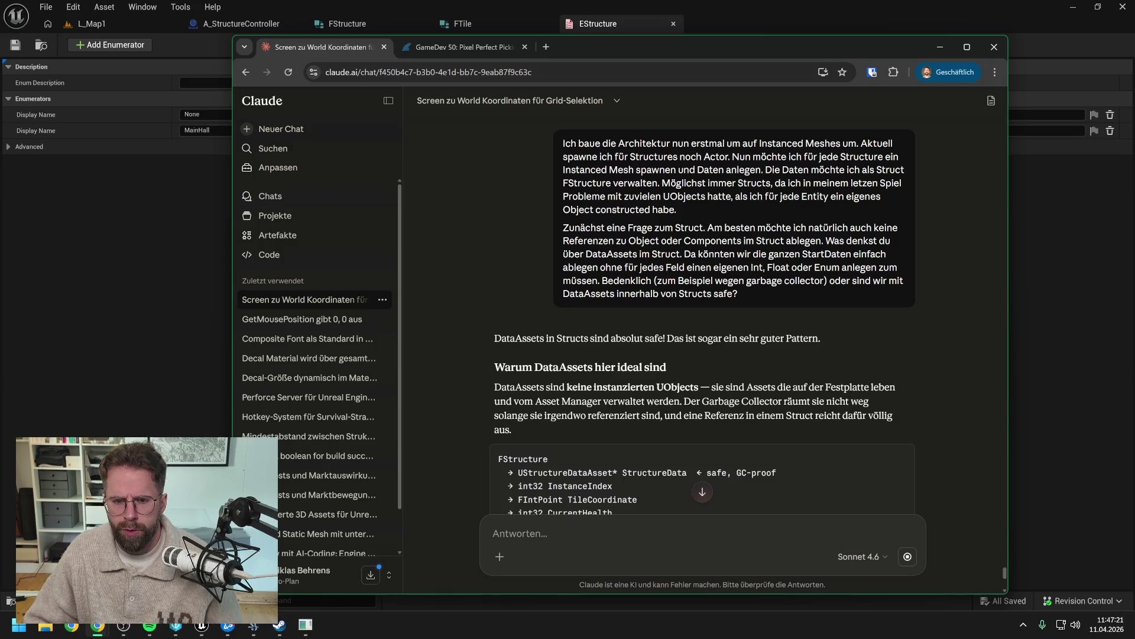
Step: Read through Claude's answer on DataAssets in structs, then return to Unreal Engine
scroll(785, 326, "down", 1)
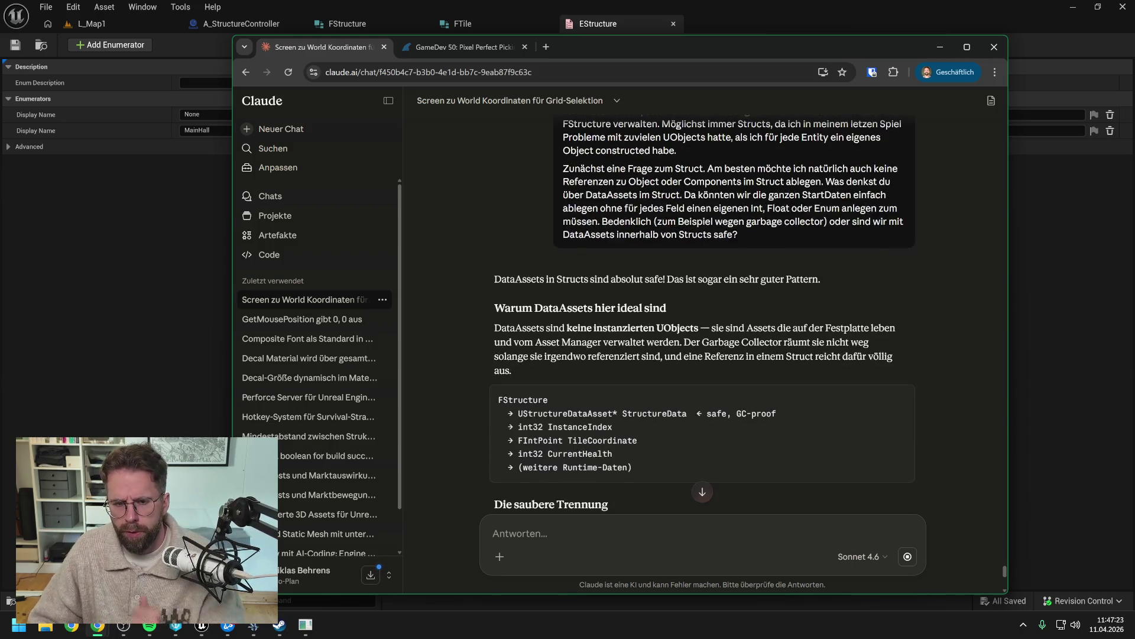
scroll(785, 321, "down", 2)
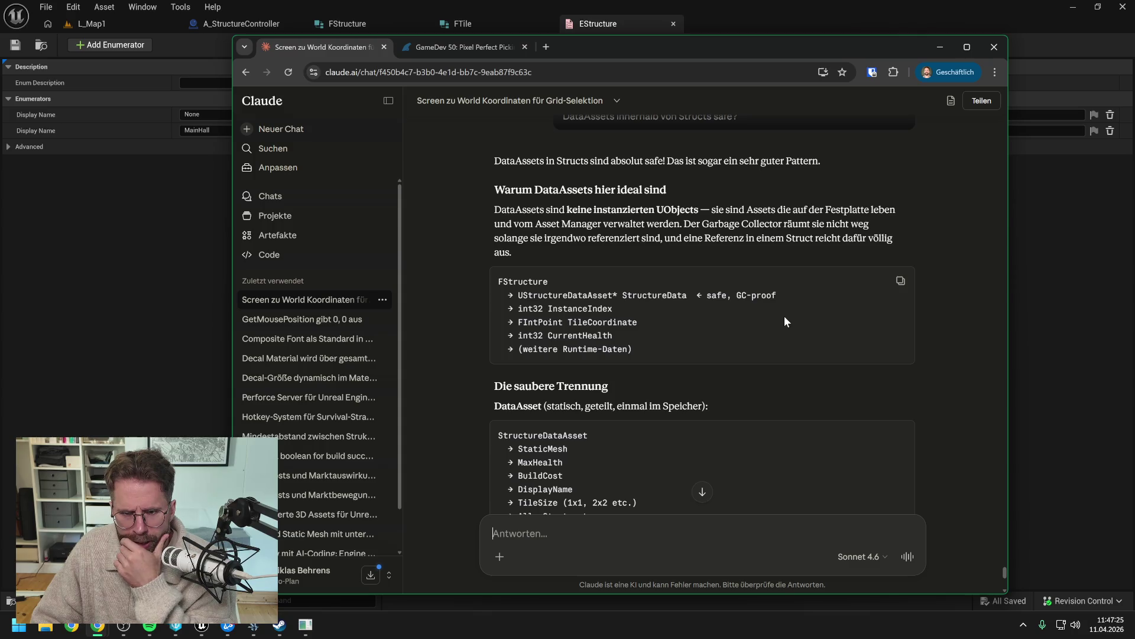
scroll(793, 321, "up", 1)
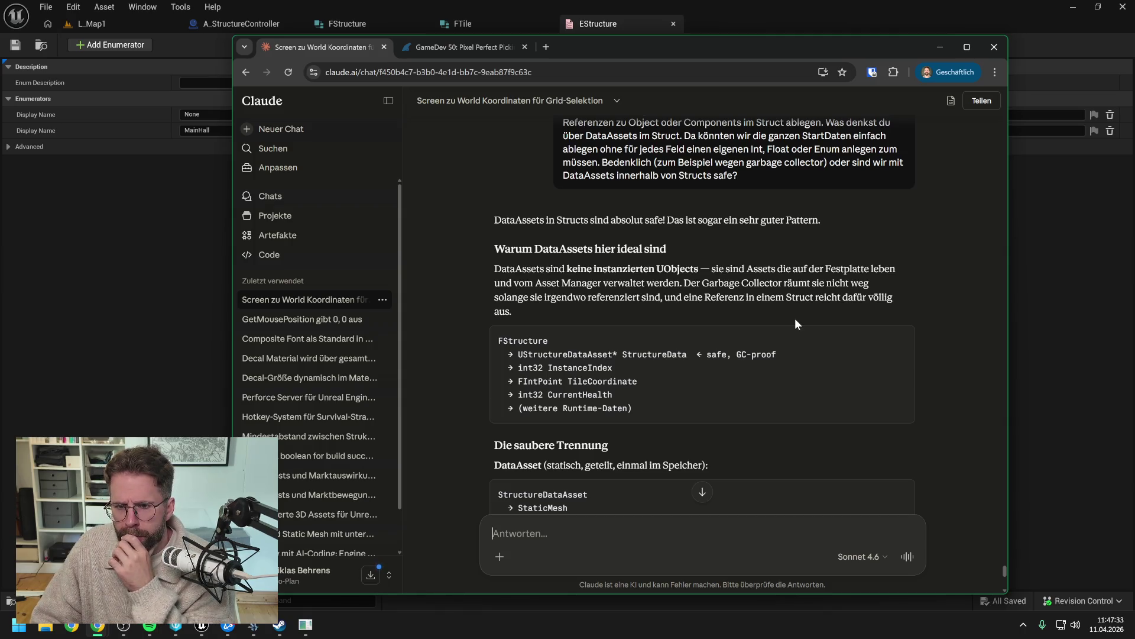
scroll(795, 320, "down", 5)
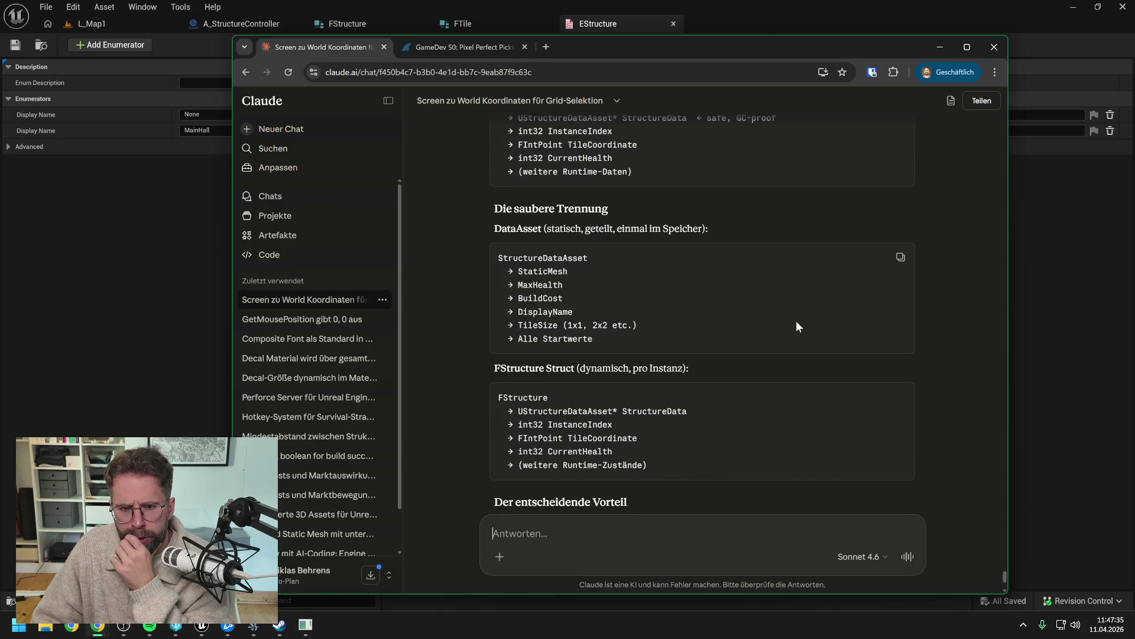
scroll(798, 321, "down", 2)
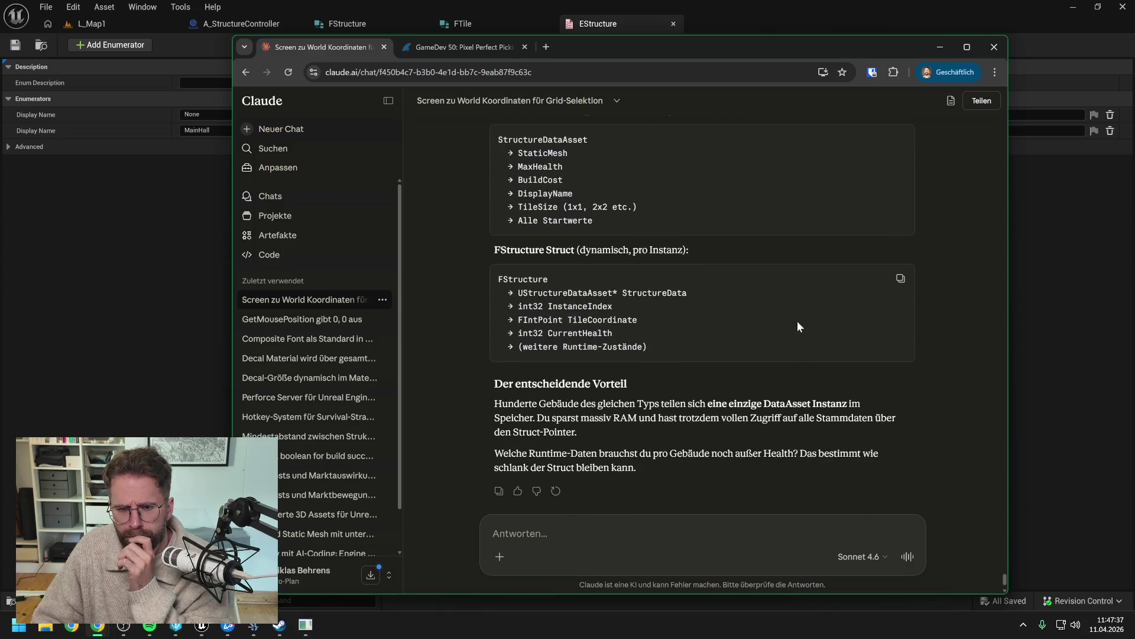
scroll(797, 321, "down", 1)
left_click(1036, 346)
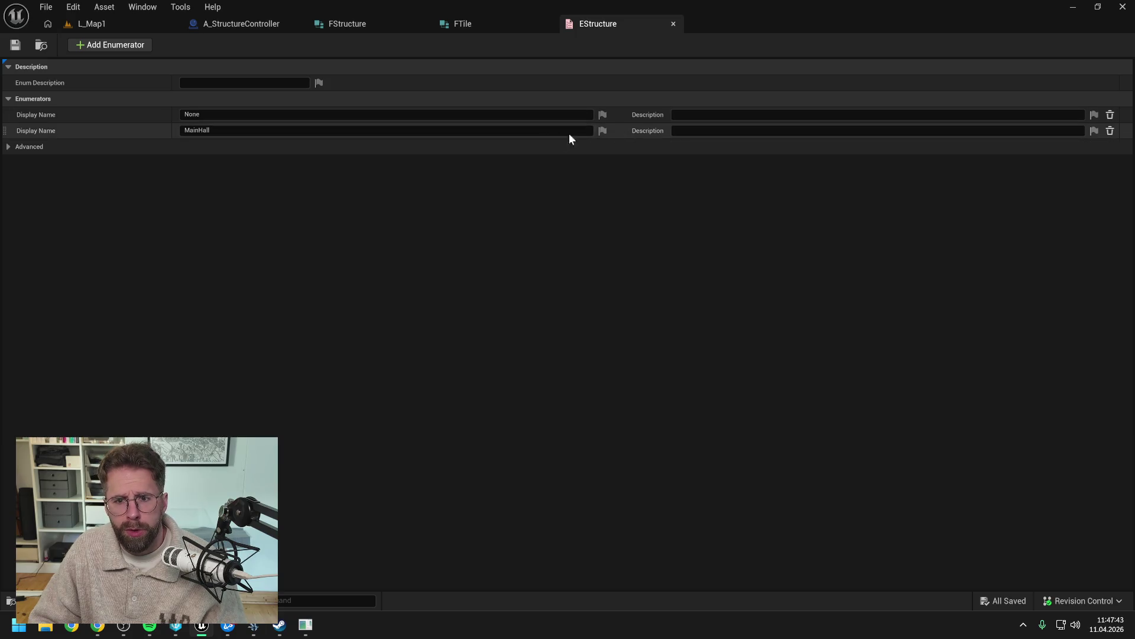
Step: Close the EStructure enum editor and delete the EStructure asset
left_click(673, 23)
key("ctrl+space")
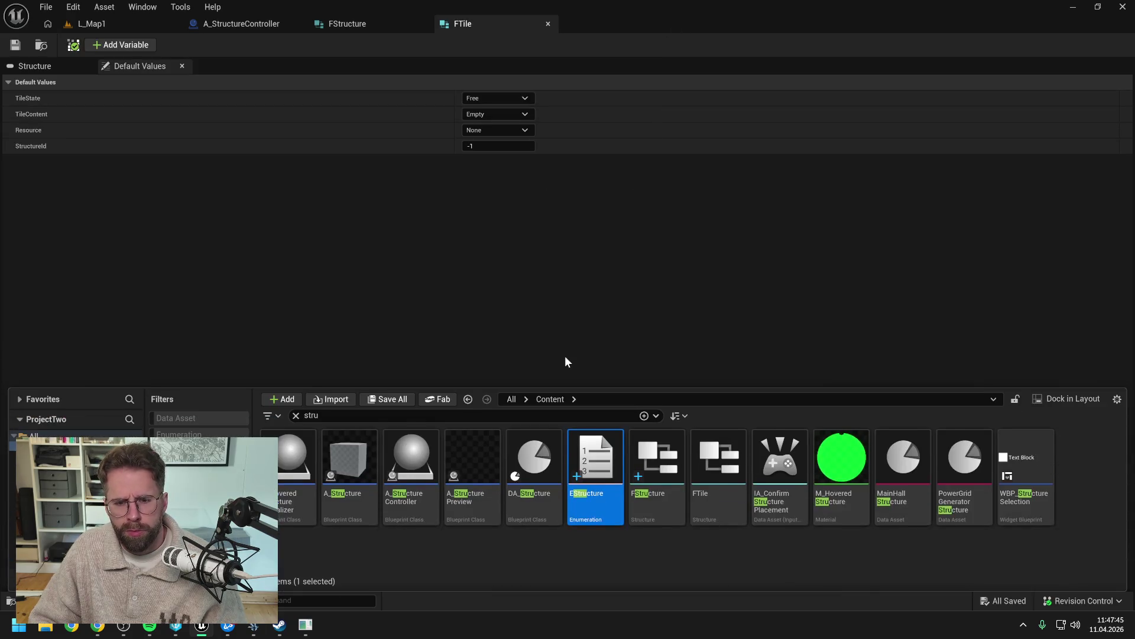
left_click(598, 510)
key("Delete")
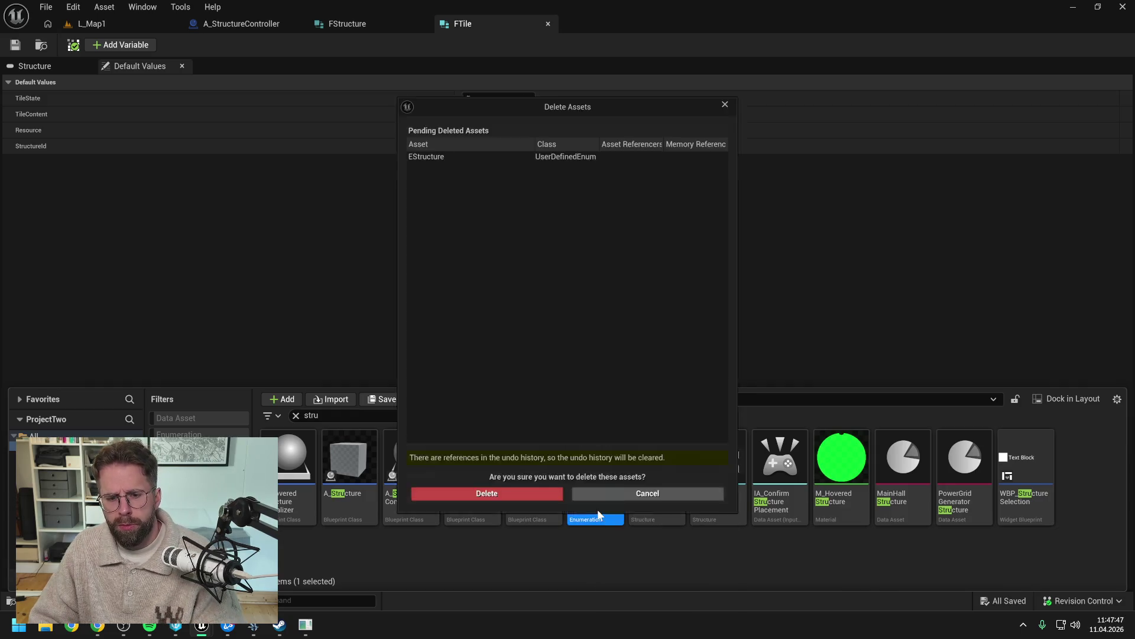
left_click(527, 503)
left_click(611, 366)
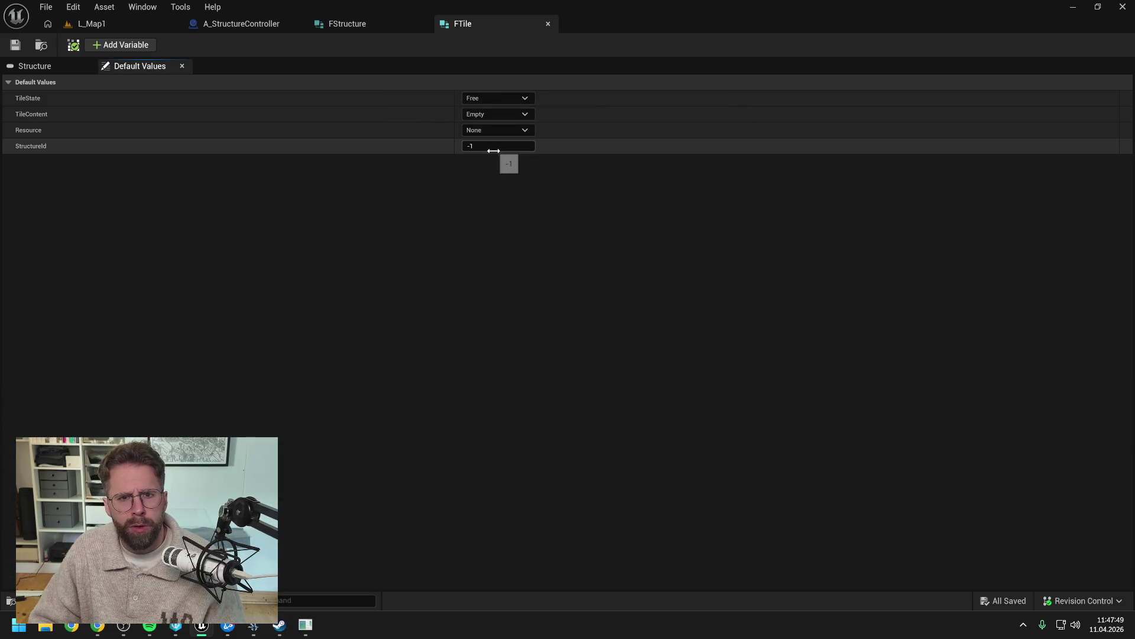
Step: Make FStructure's member a DA Structure reference named StructureData and save the struct
left_click(495, 114)
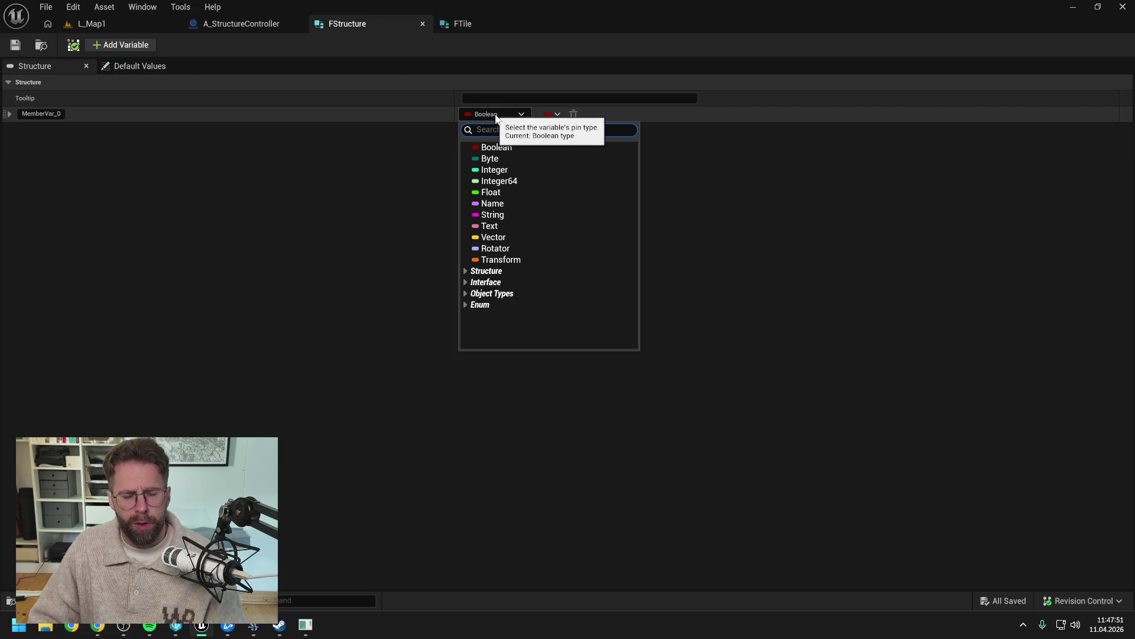
type("da_stru")
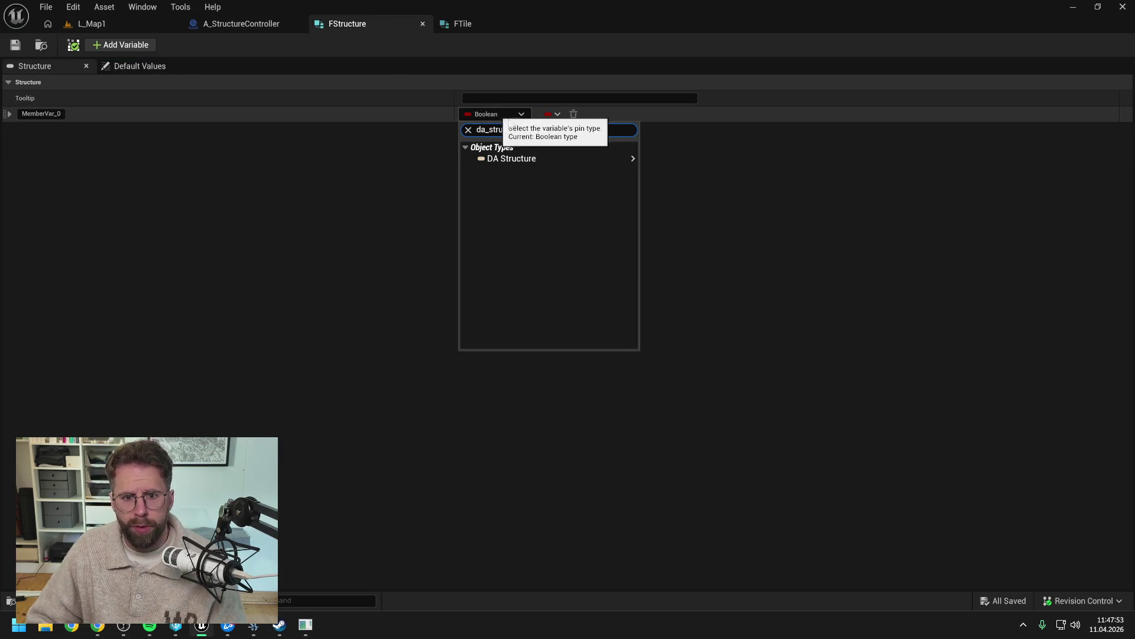
mouse_move(539, 157)
left_click(670, 160)
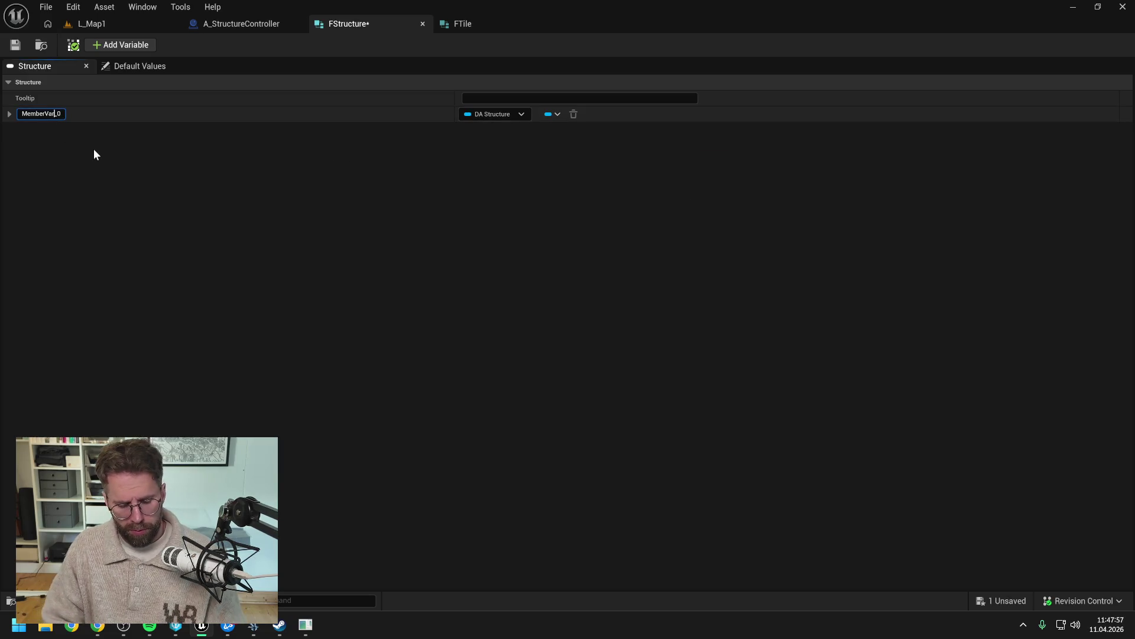
key("ctrl+a")
type("StructureData")
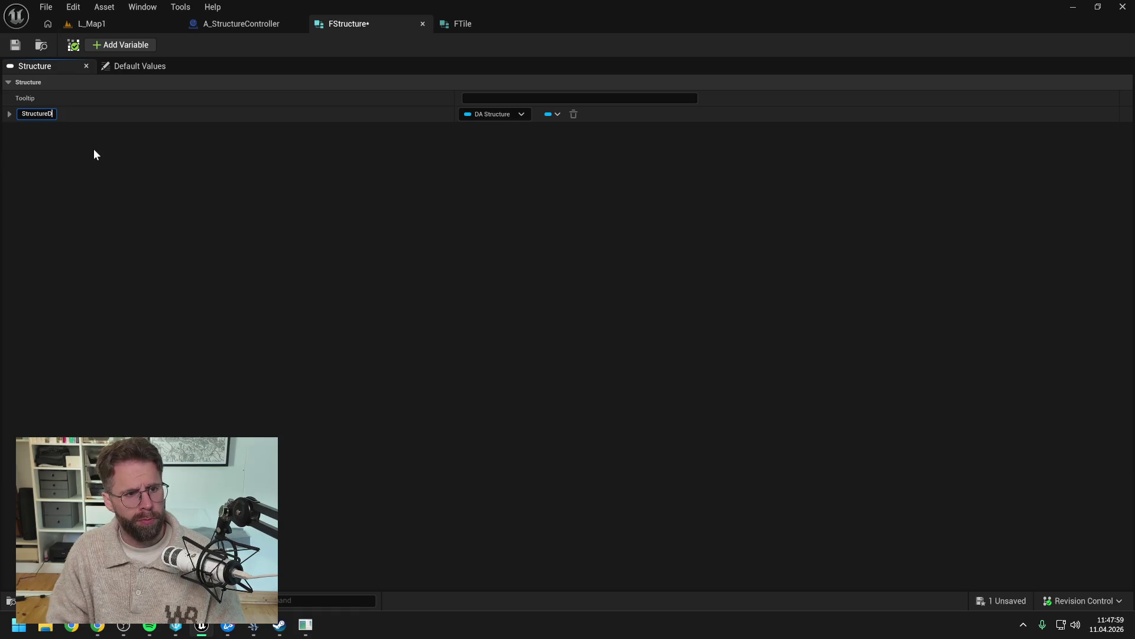
key("Return")
left_click(15, 46)
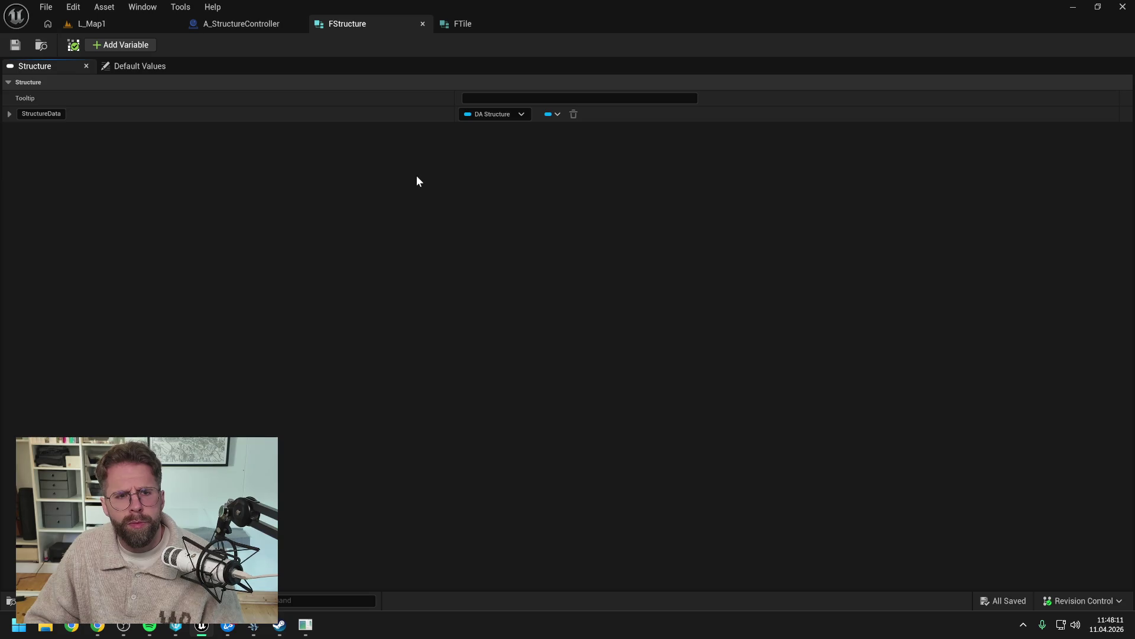
Step: Search the asset browser for 'a_struc' and open the A_Structure blueprint
key("ctrl+space")
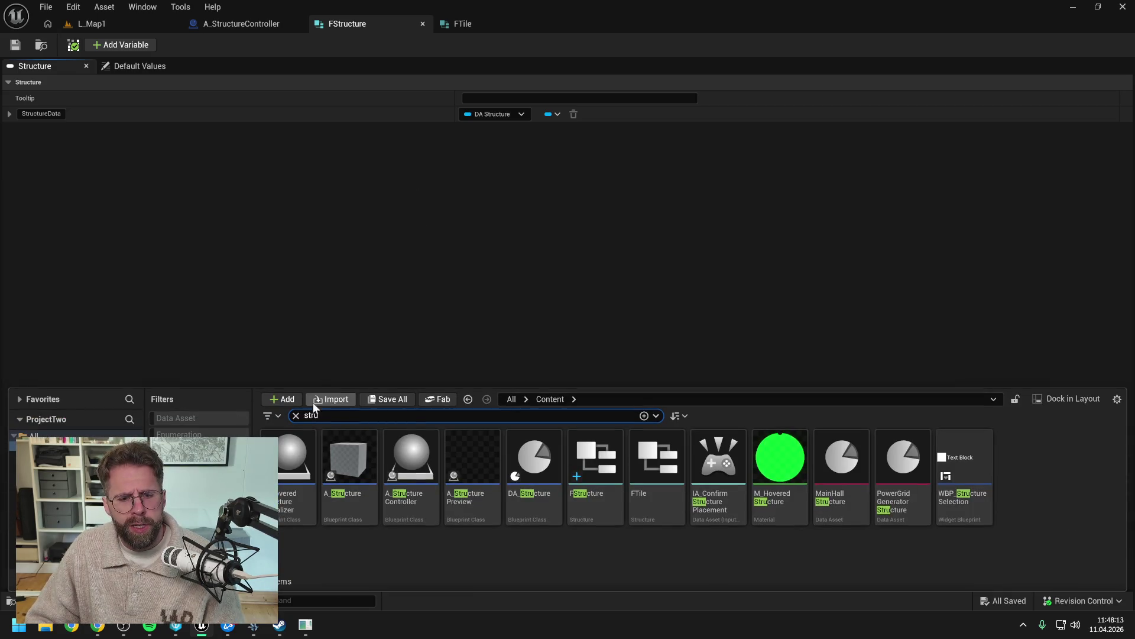
key("BackSpace")
key("BackSpace")
key("BackSpace")
type("acxtor")
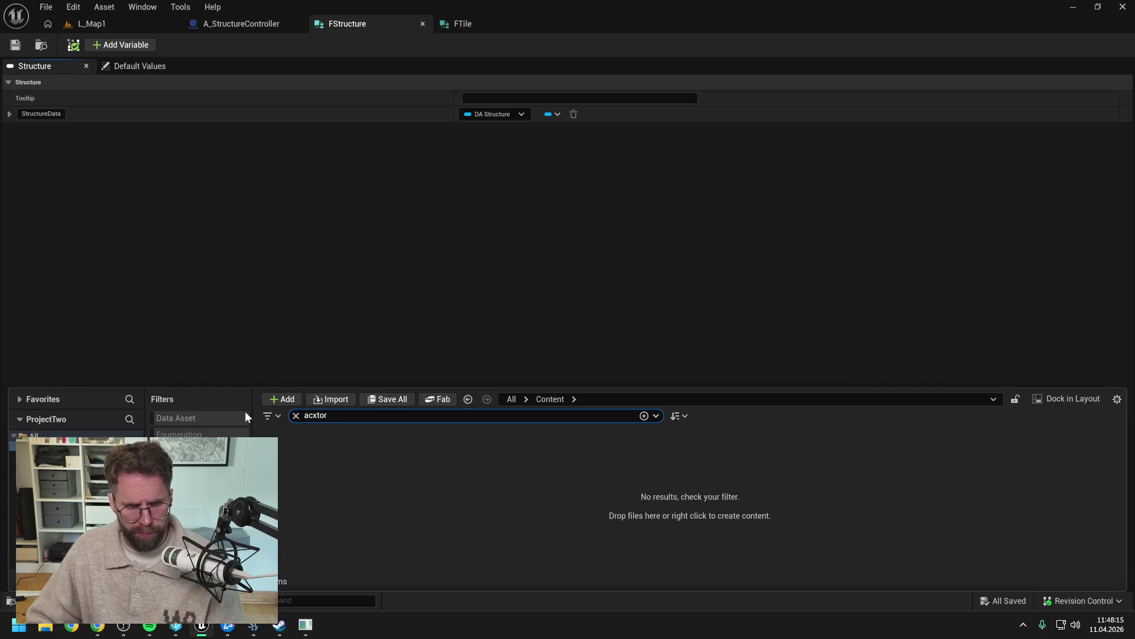
key("BackSpace")
key("BackSpace")
key("BackSpace")
type("tor")
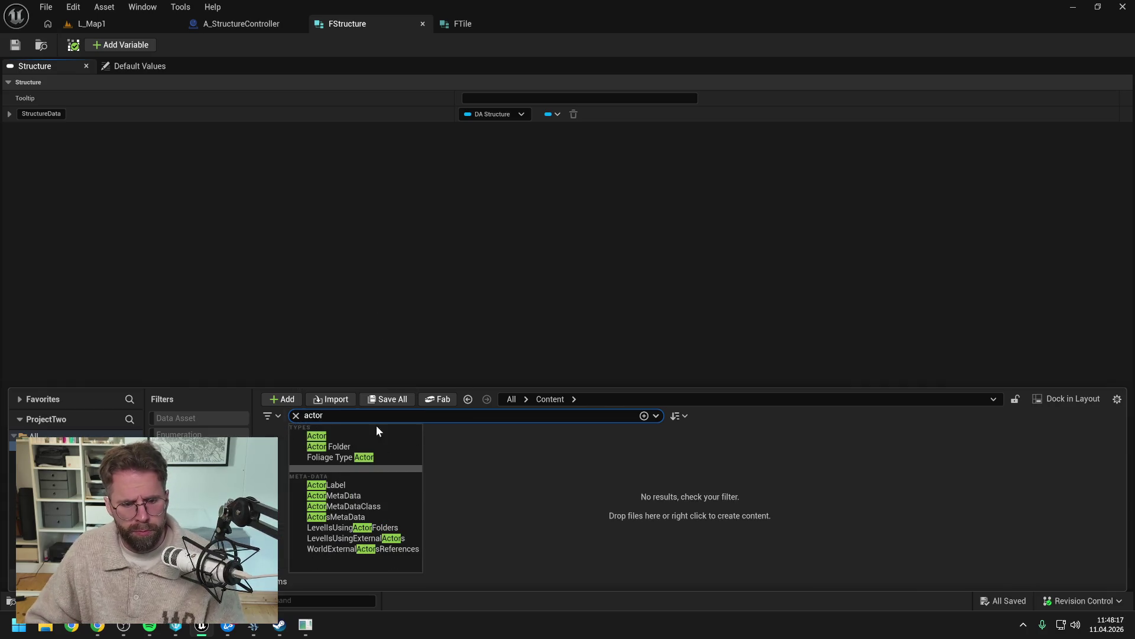
key("Escape")
key("ctrl+a")
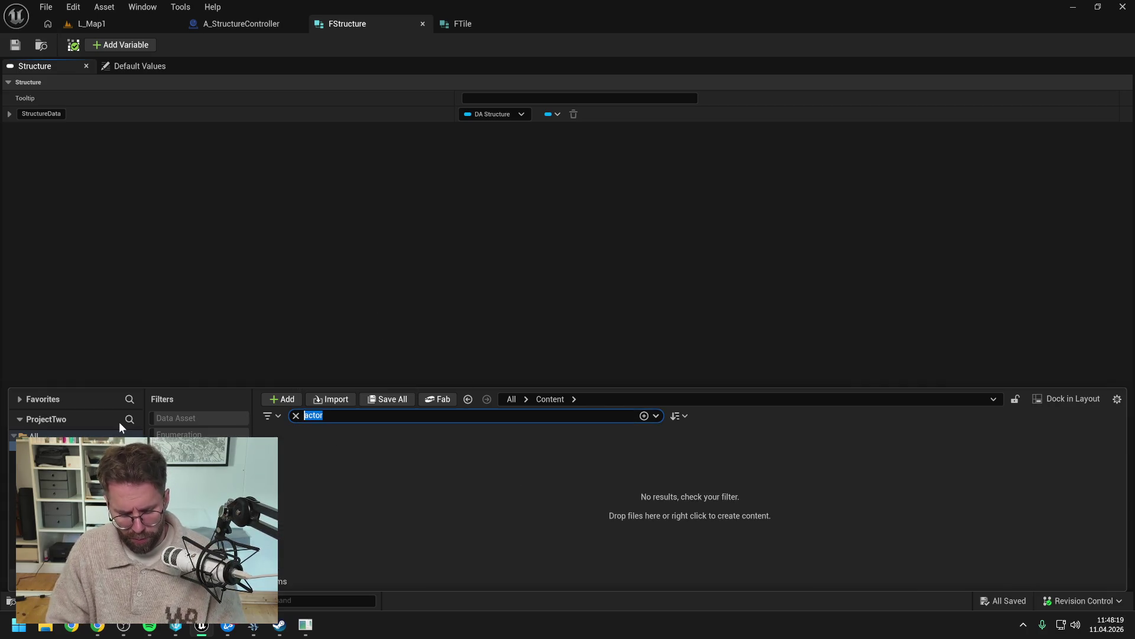
type("a_struc")
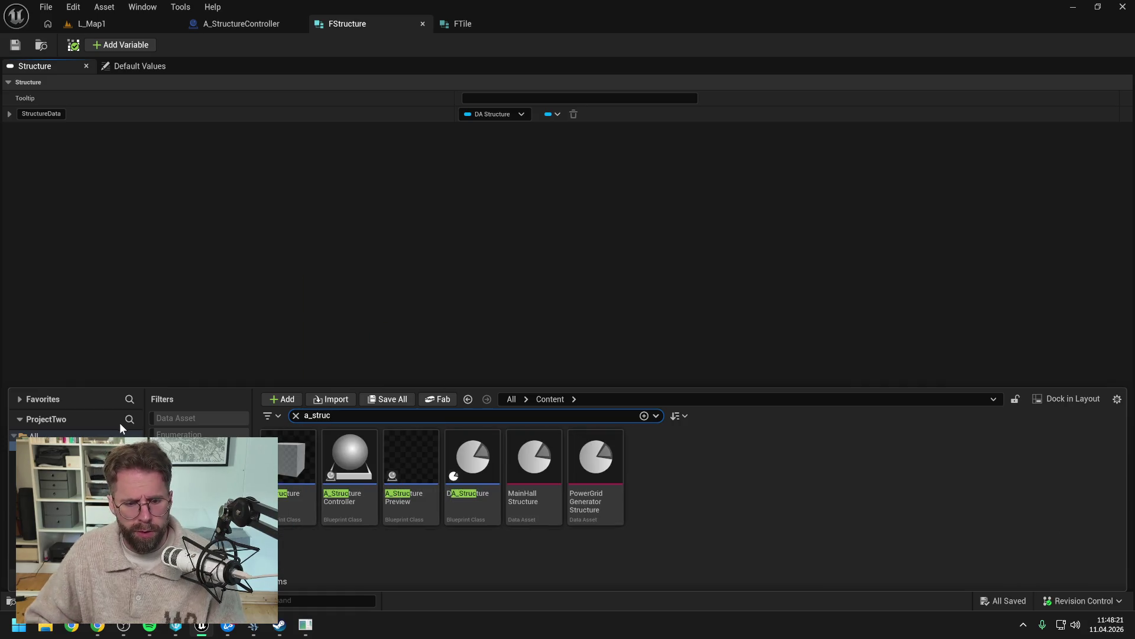
key("Down")
key("Return")
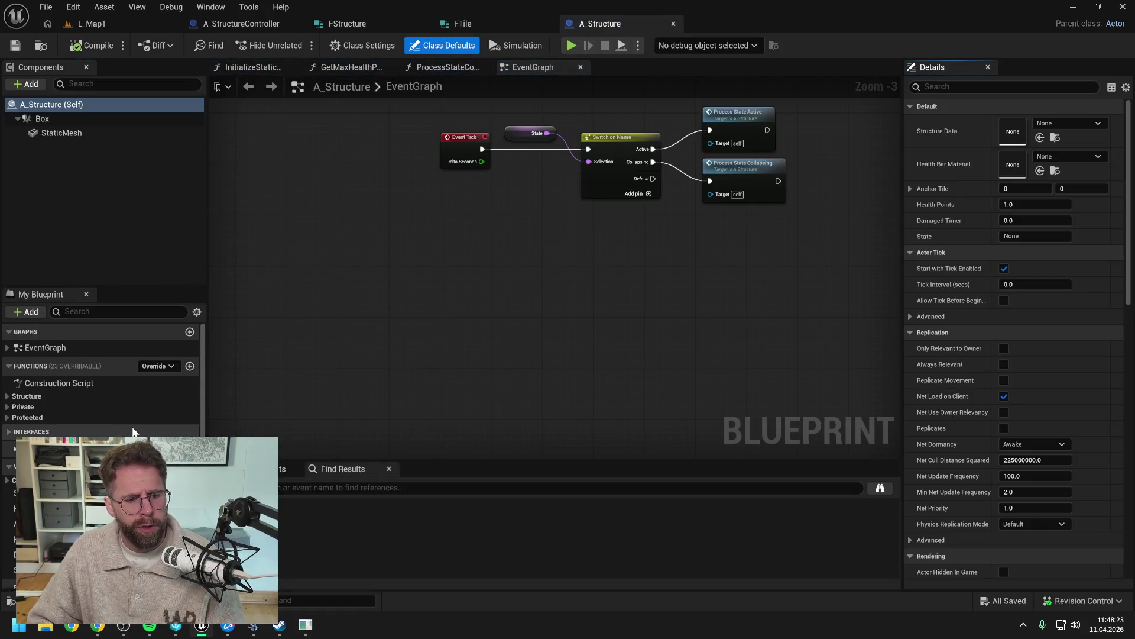
Step: Expand A_Structure's function categories, then view the FTile struct's default values
left_click(7, 406)
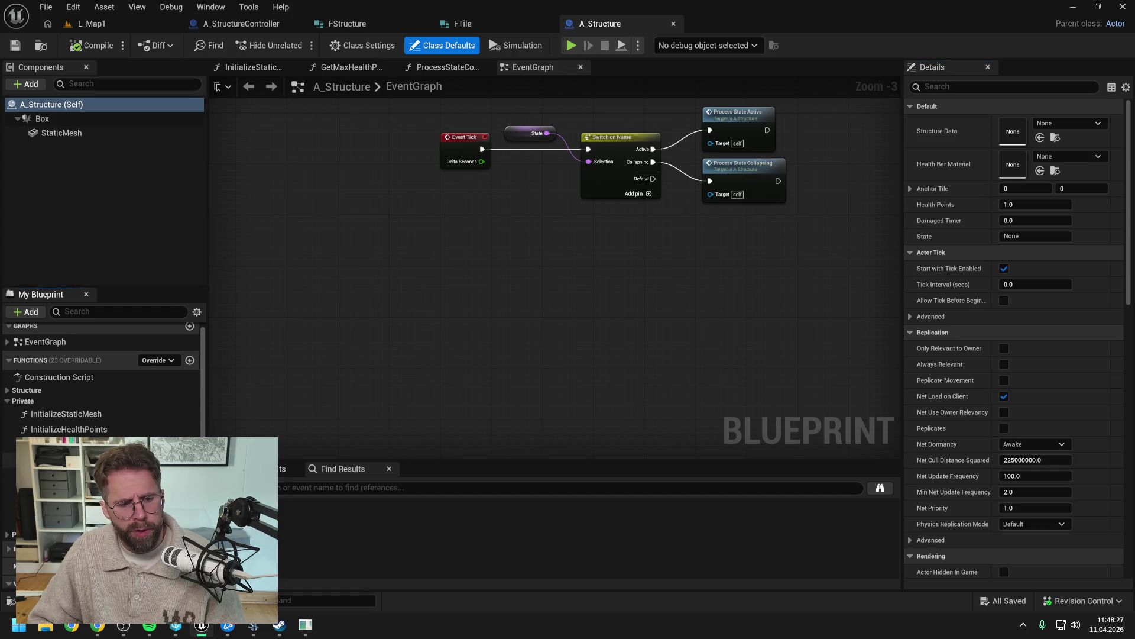
left_click(7, 535)
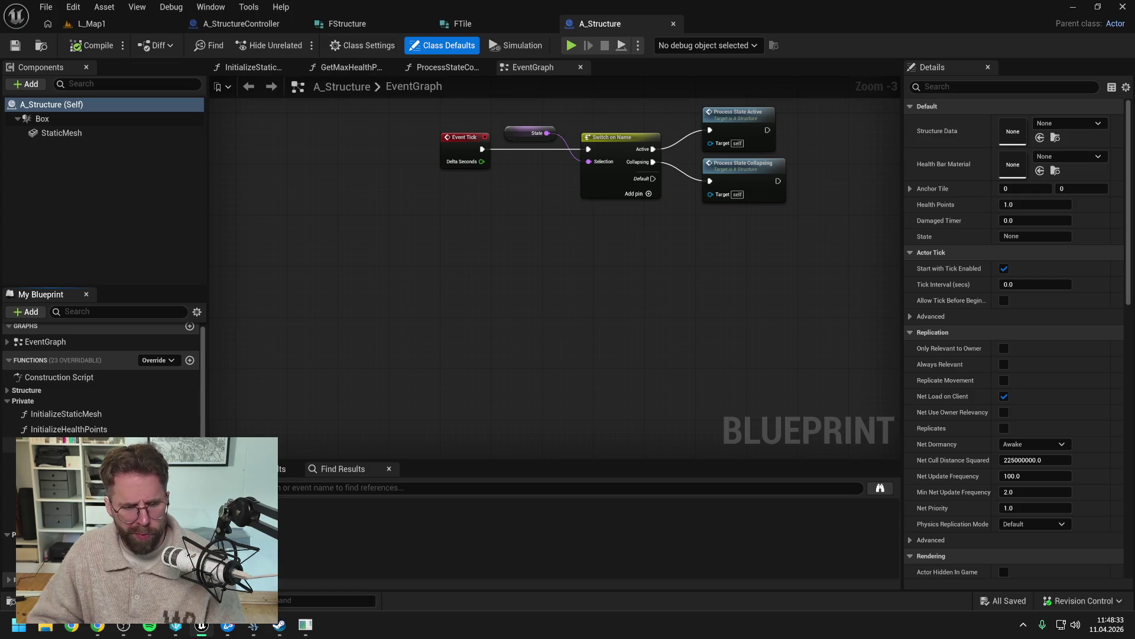
left_click(7, 389)
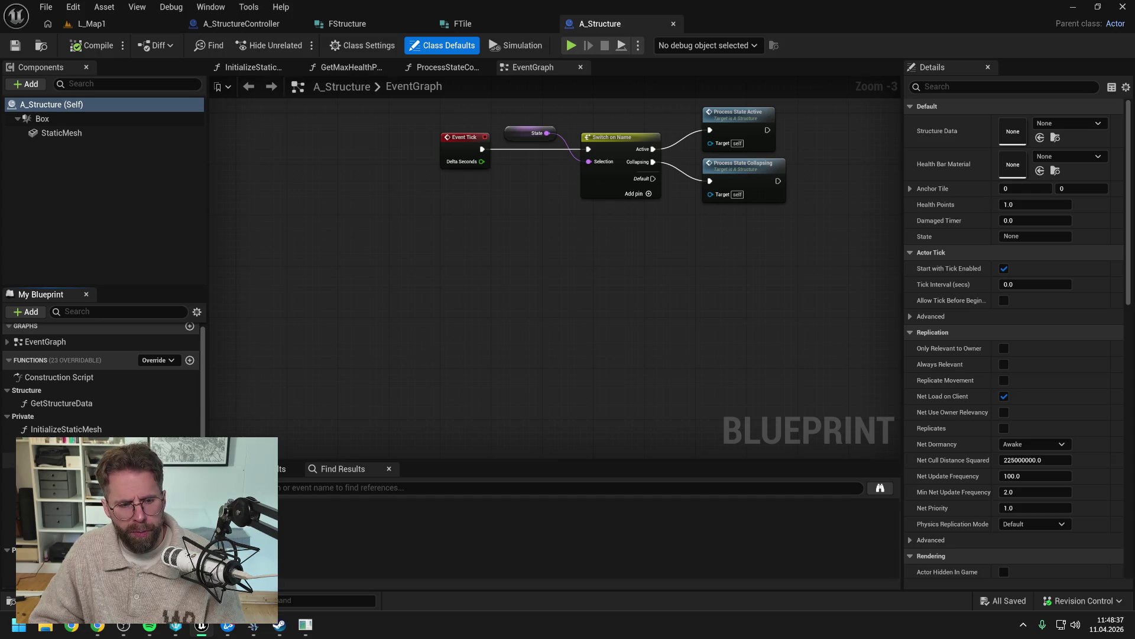
scroll(126, 434, "down", 3)
scroll(126, 434, "down", 6)
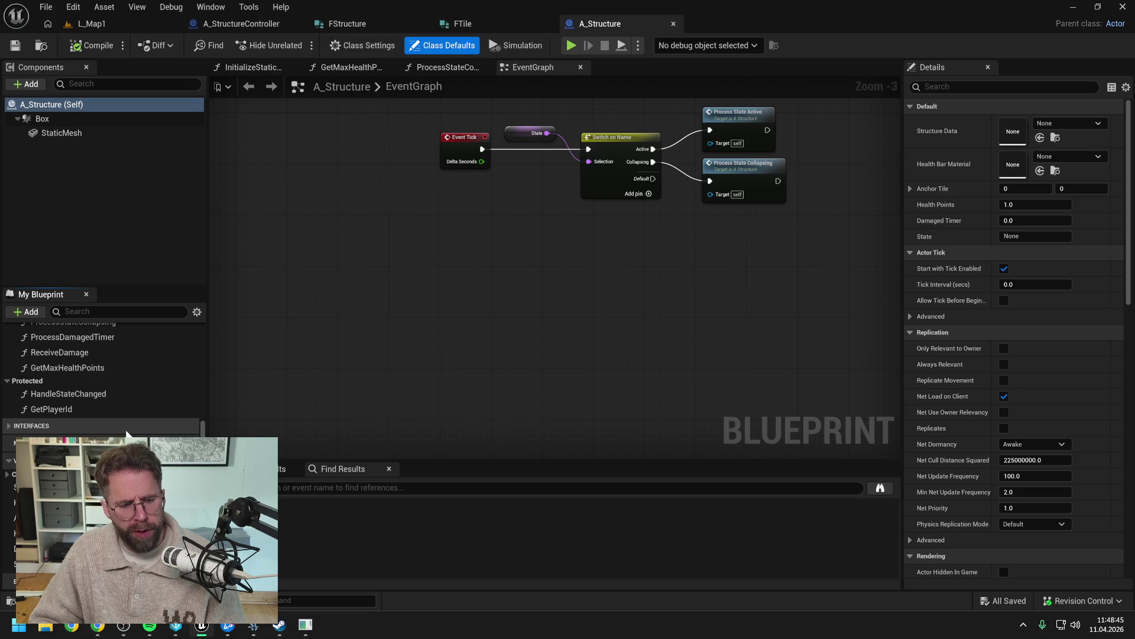
left_click(476, 22)
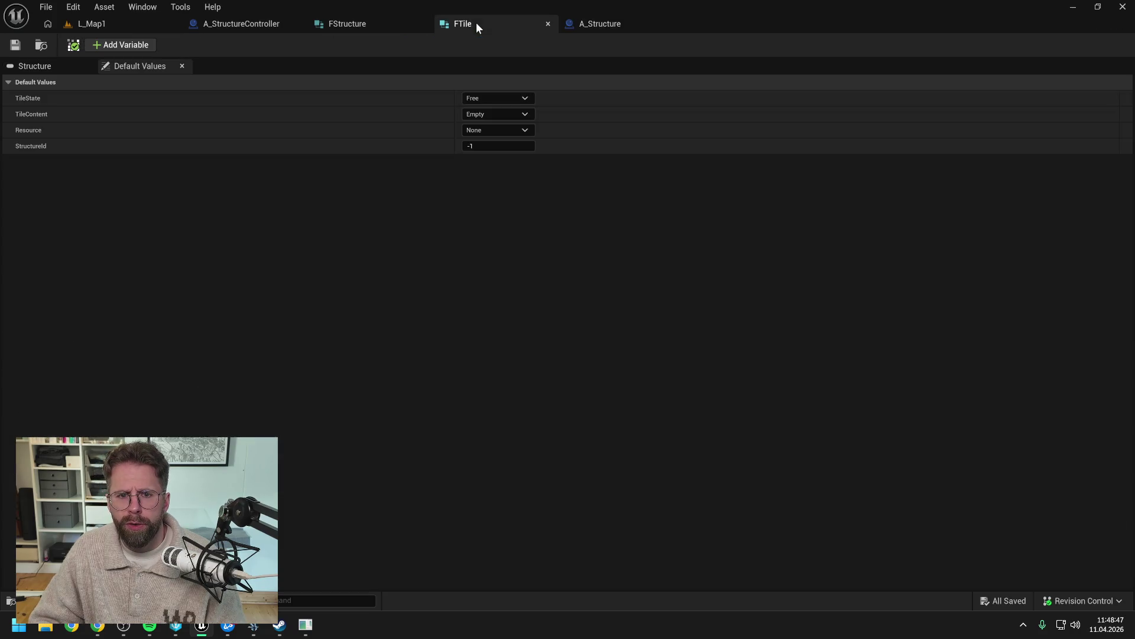
Step: Add a Float member named HealthPoints to FStructure and save the struct
left_click(370, 24)
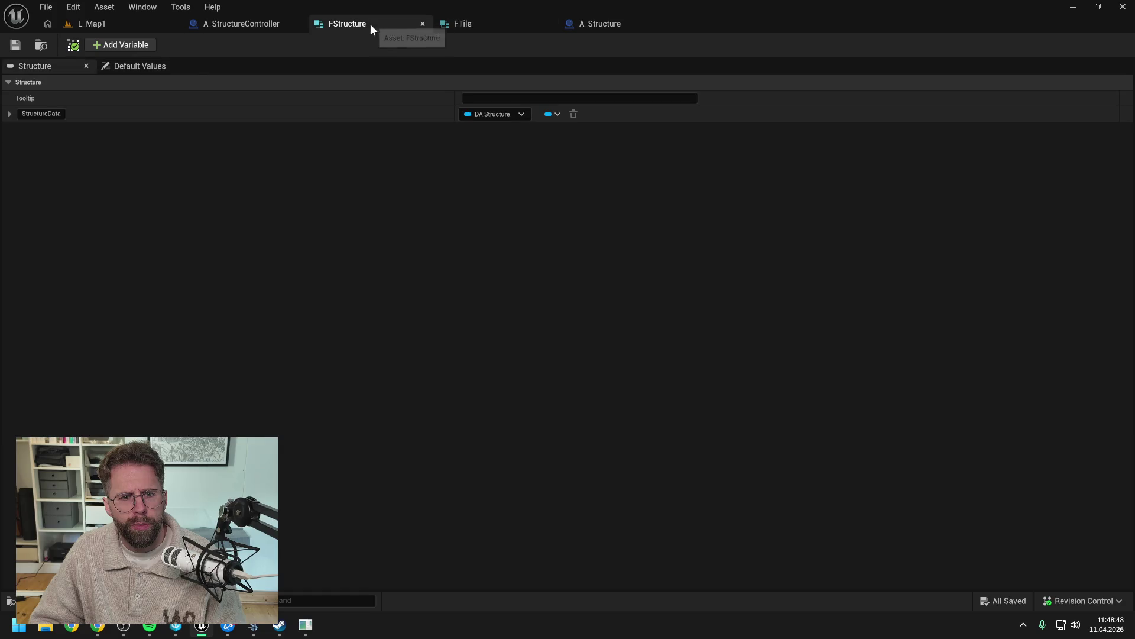
left_click(124, 45)
left_click(486, 134)
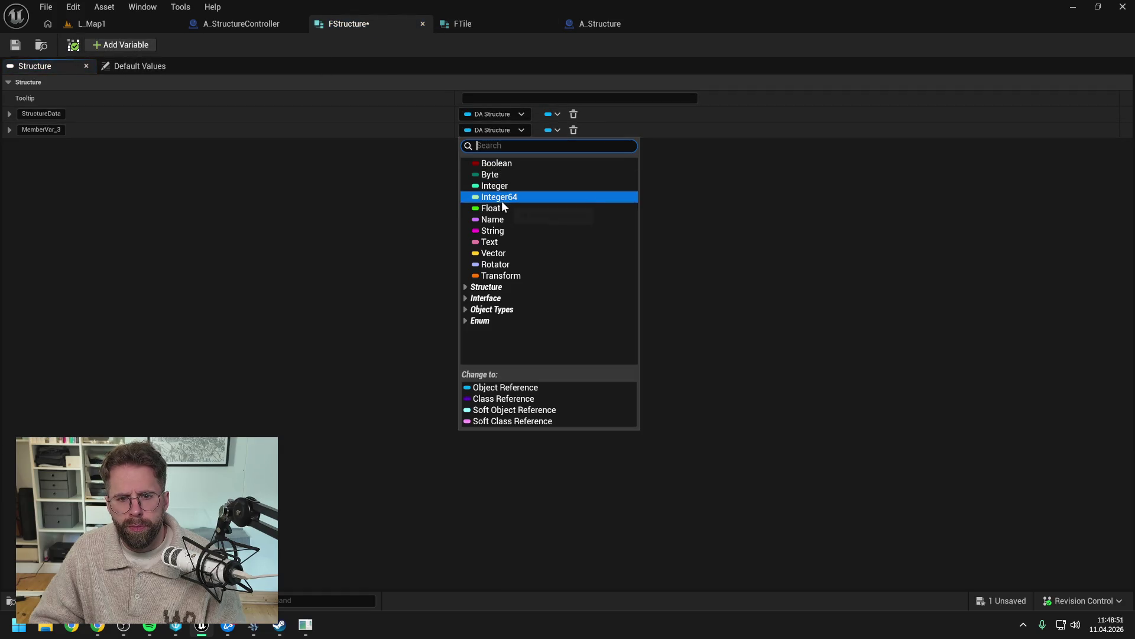
left_click(501, 202)
left_click(41, 129)
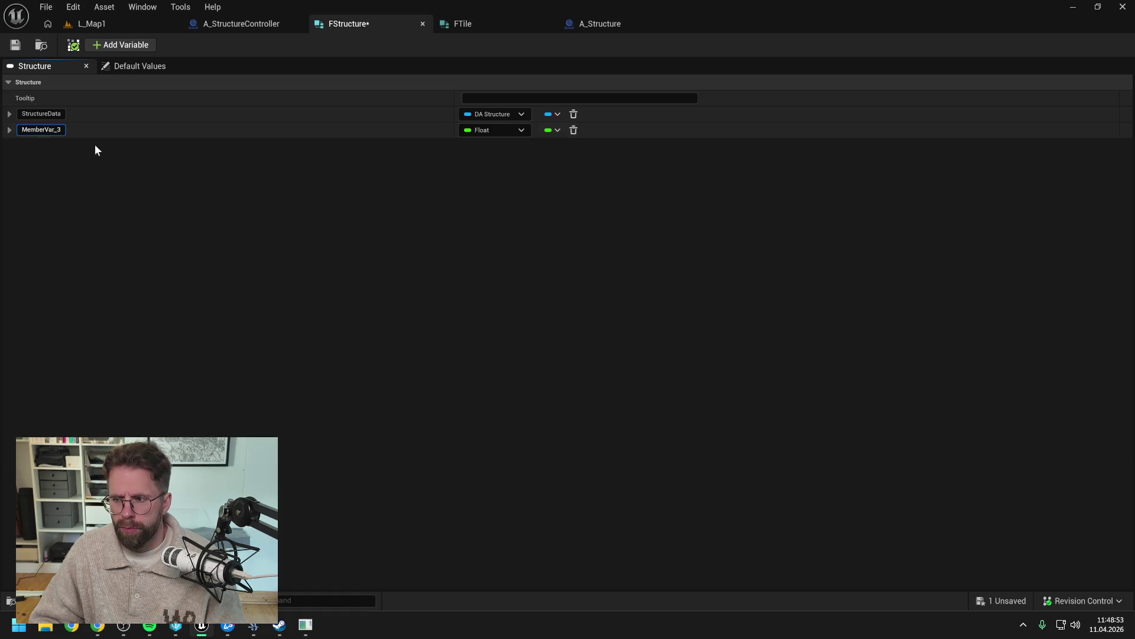
type("HealthPoints")
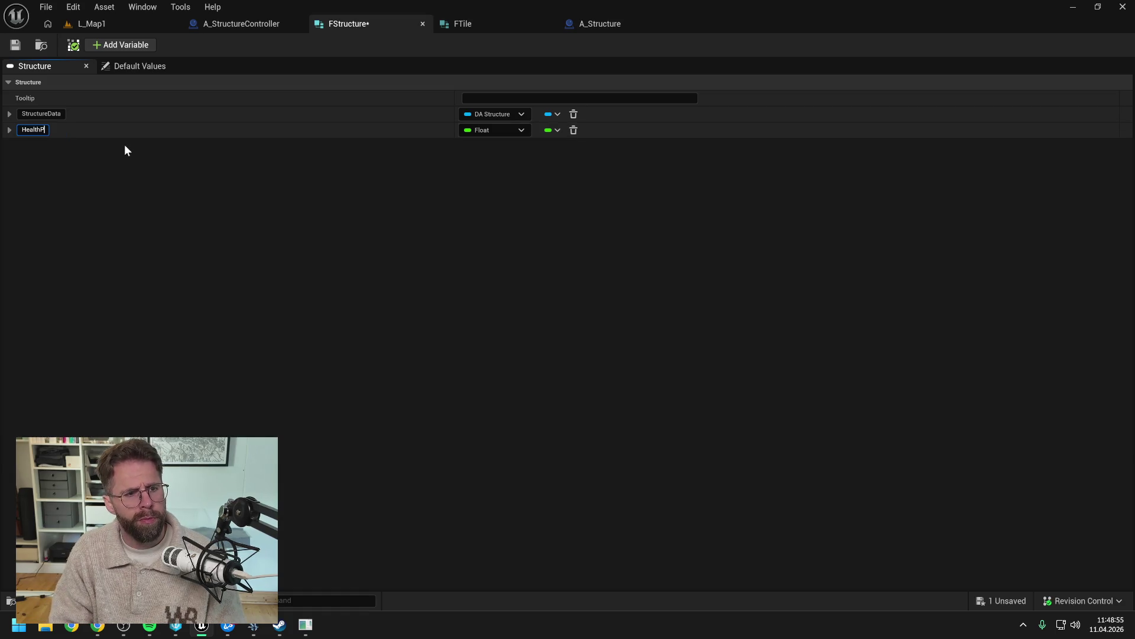
key("Return")
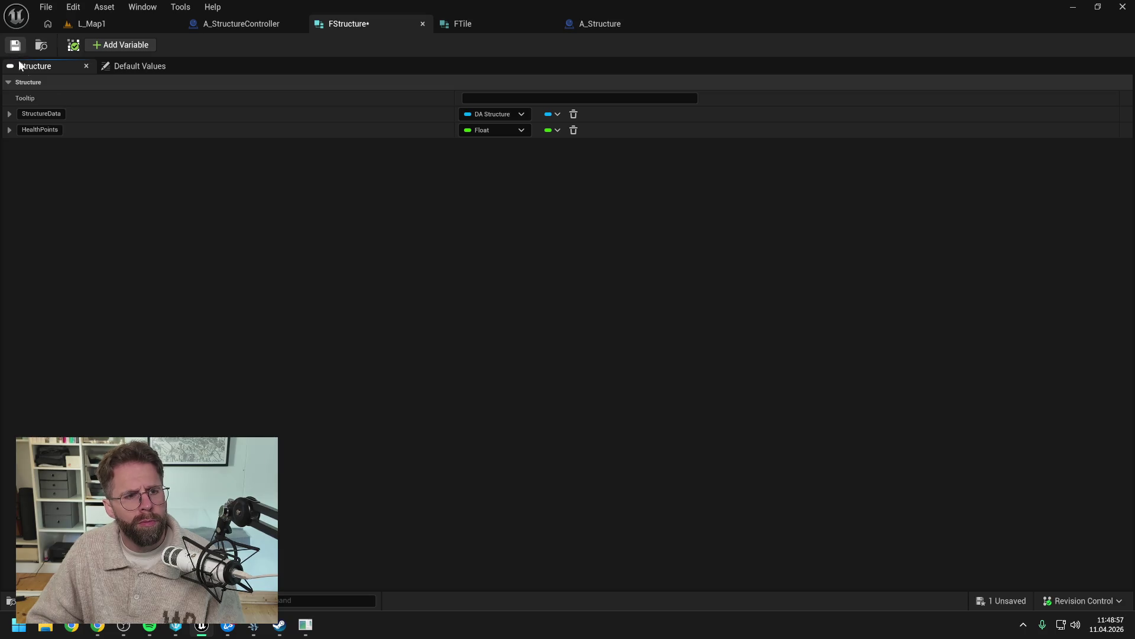
left_click(14, 45)
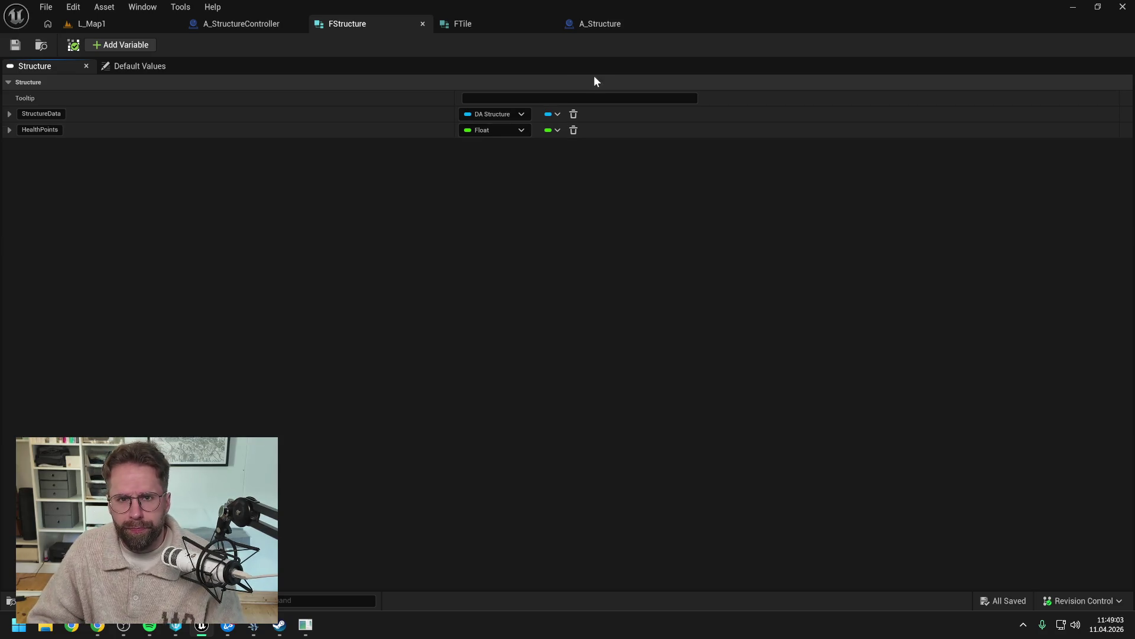
left_click(594, 22)
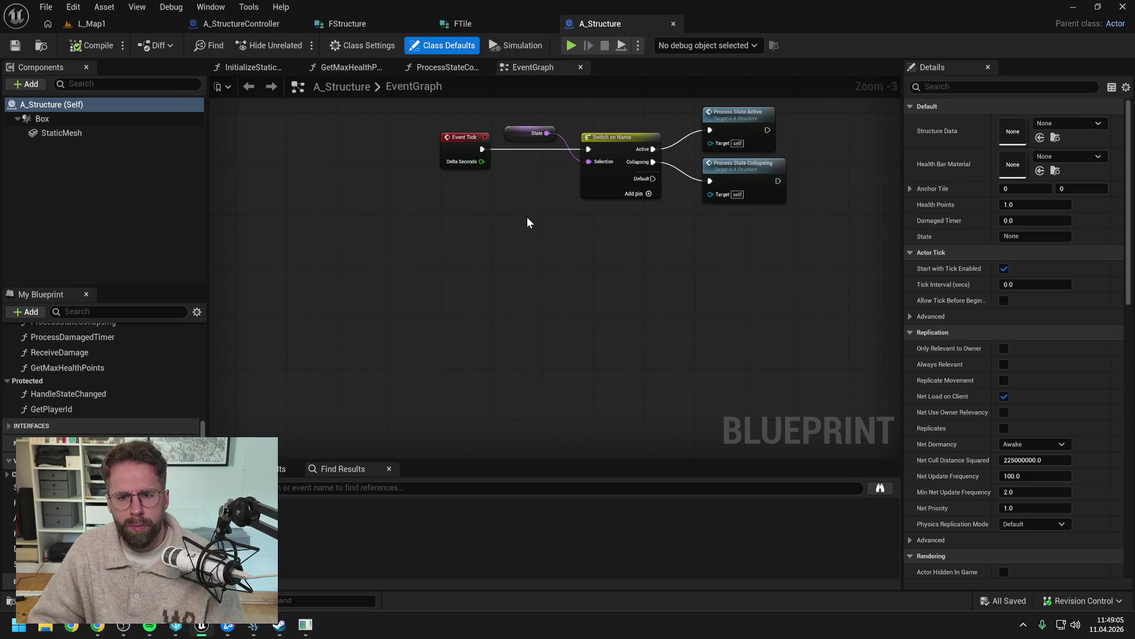
Step: Add a Make FStructure node to A_StructureController's SpawnStructure graph
left_click(257, 22)
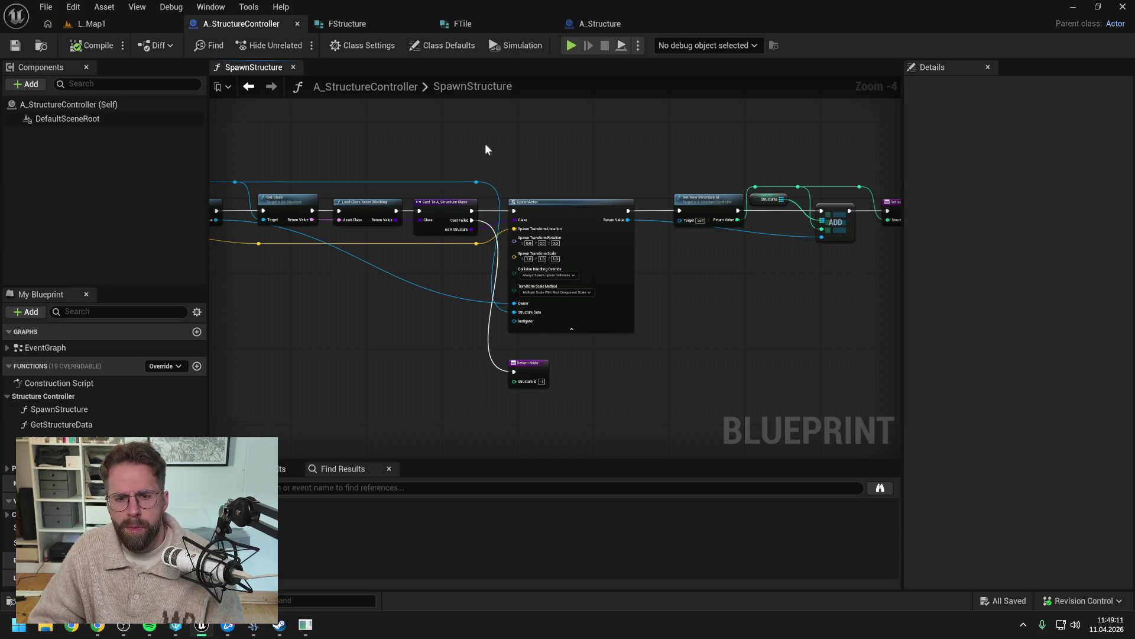
mouse_move(484, 144)
left_mouse_down()
mouse_move(660, 164)
mouse_move(645, 177)
left_mouse_up()
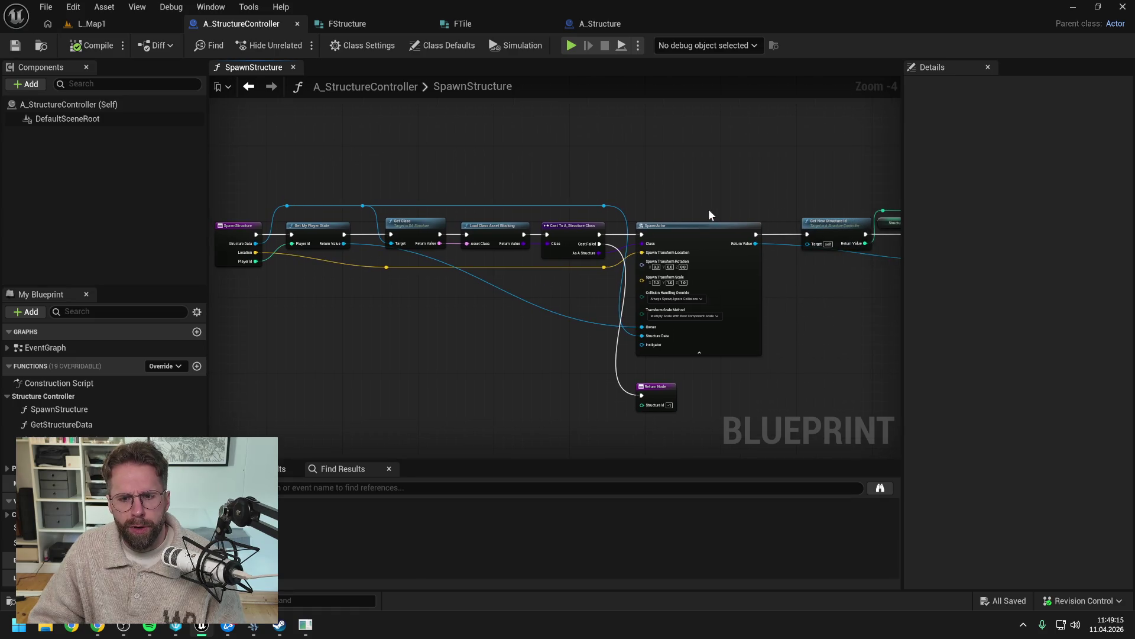
left_click_drag(708, 214, 671, 192)
right_click(649, 193)
type("m")
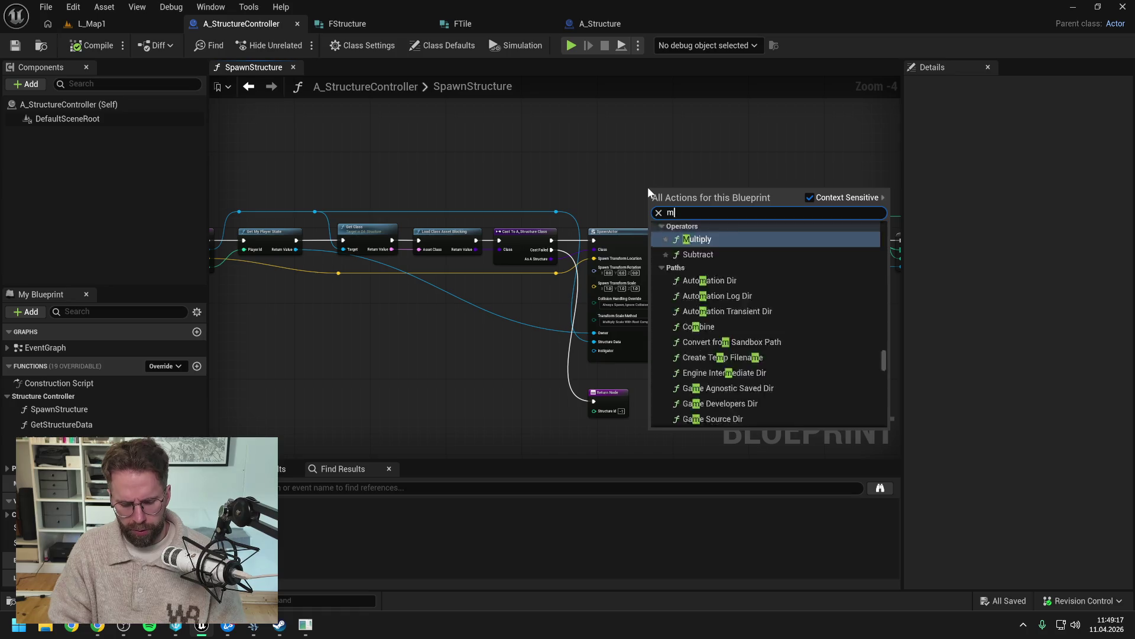
type("ake frot")
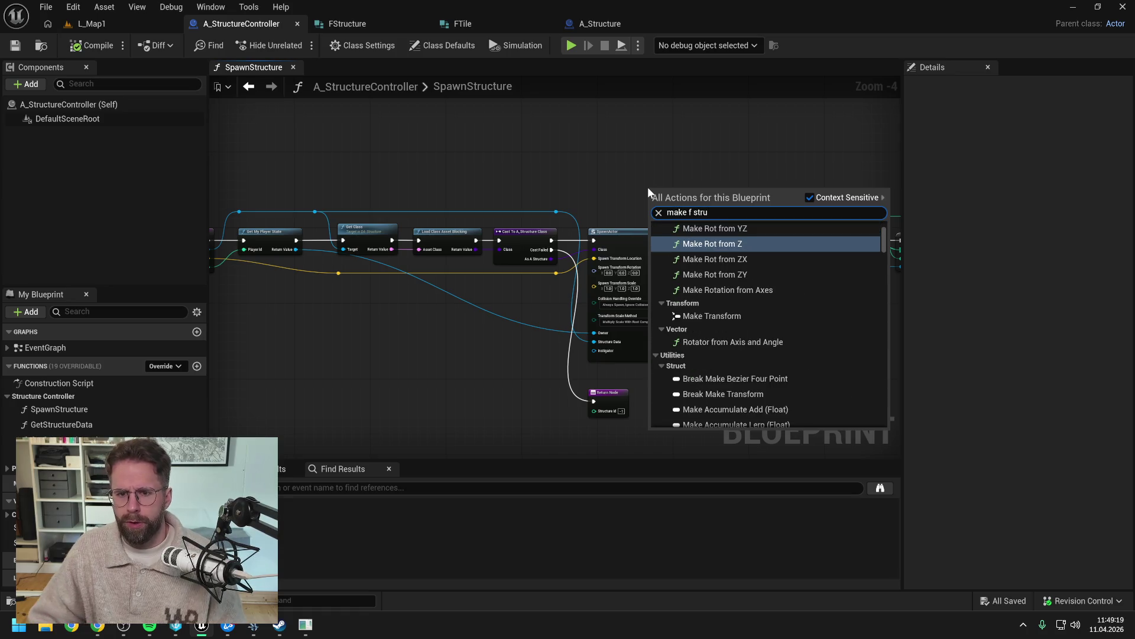
key("BackSpace")
key("BackSpace")
key("BackSpace")
type("struc")
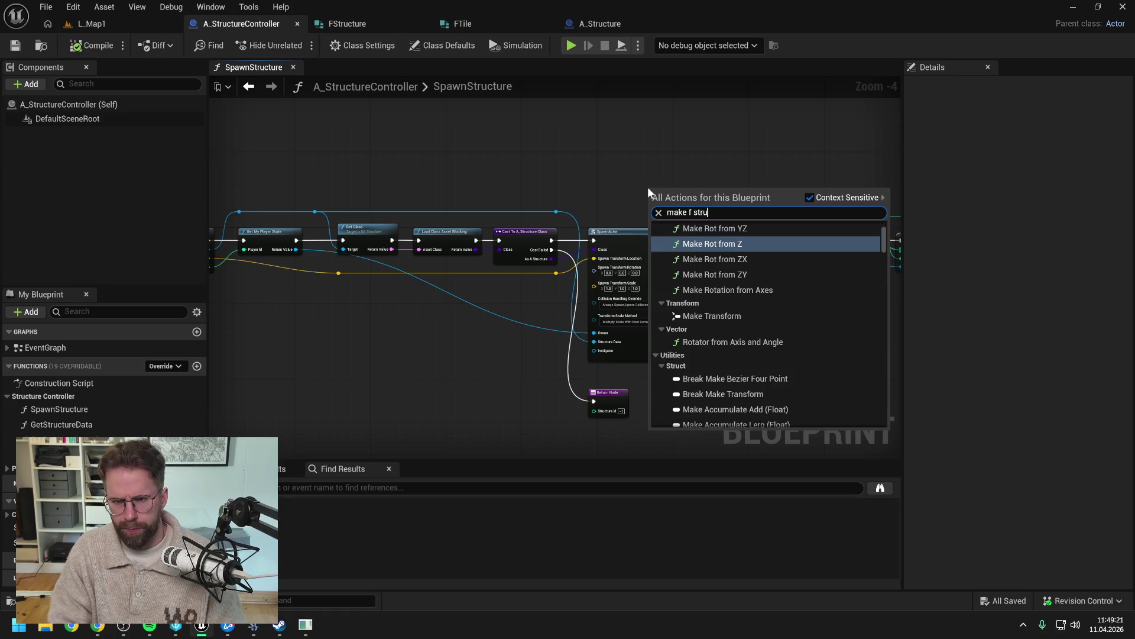
type("ture")
left_click(690, 255)
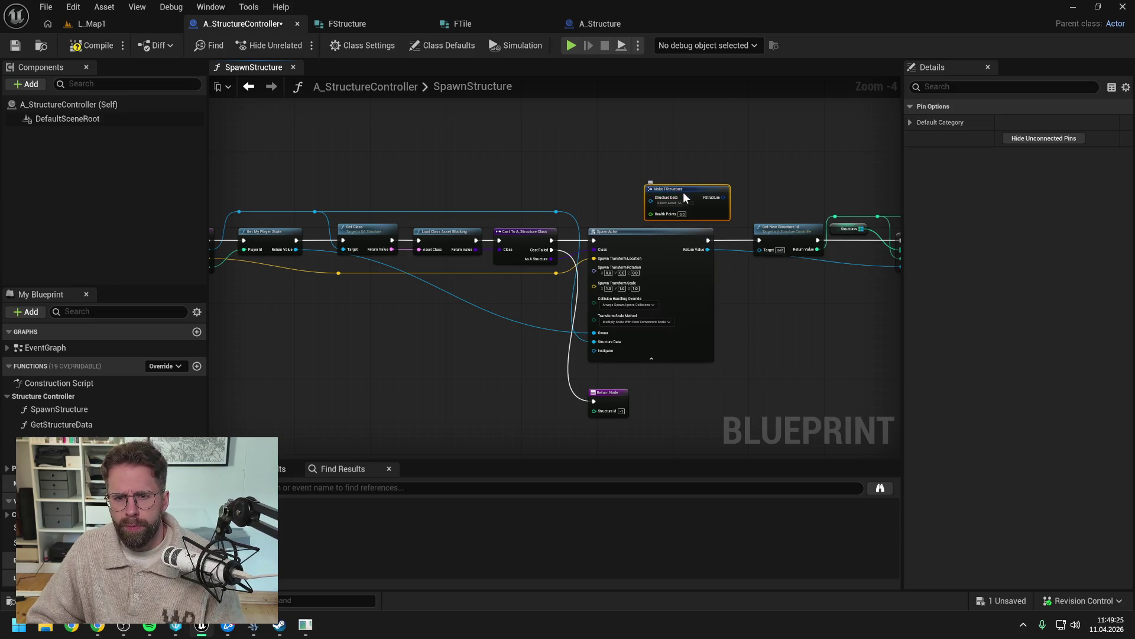
Step: Delete the Get Class, Load Class Asset Blocking, Cast To and SpawnActor nodes
left_click_drag(530, 170, 602, 176)
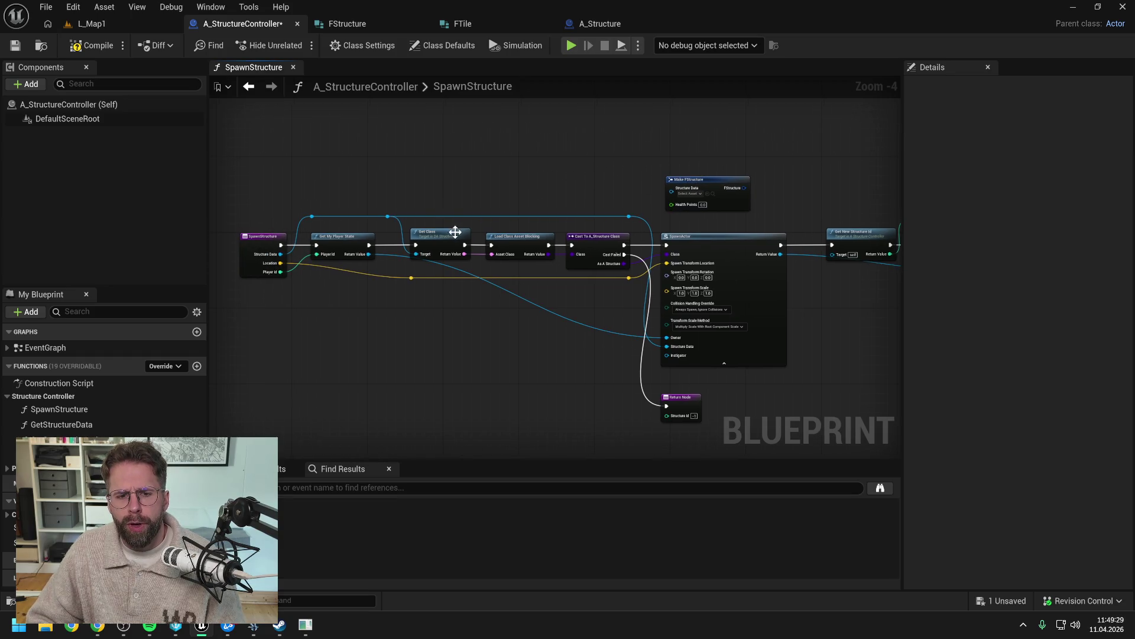
mouse_move(444, 188)
left_mouse_down()
mouse_move(549, 248)
mouse_move(598, 247)
left_mouse_up()
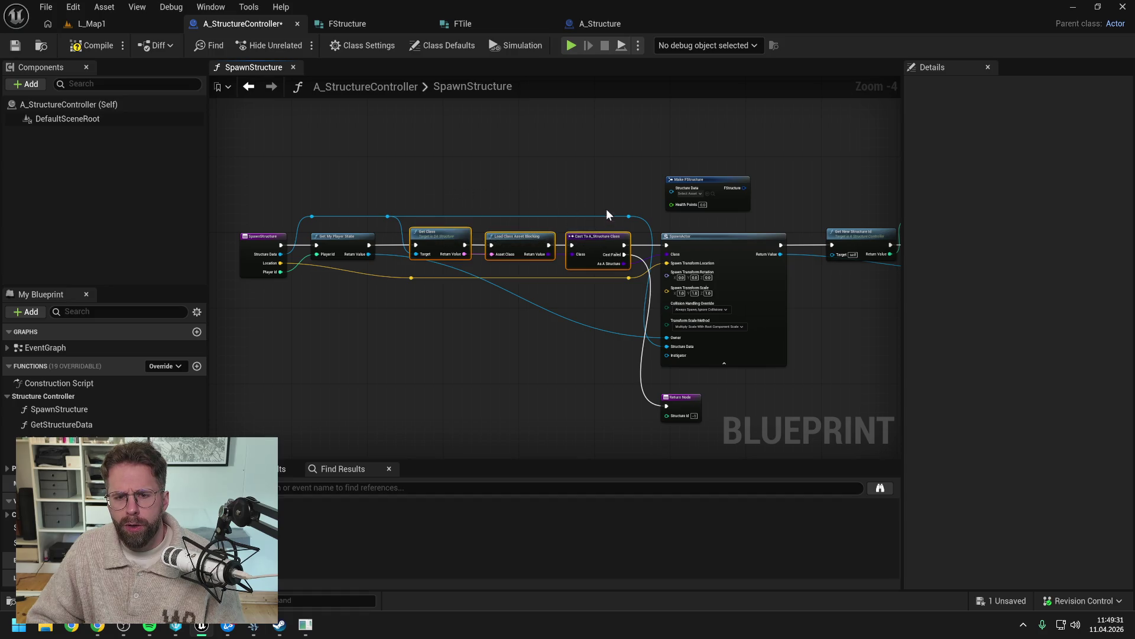
left_click(698, 239, "ctrl")
key("Delete")
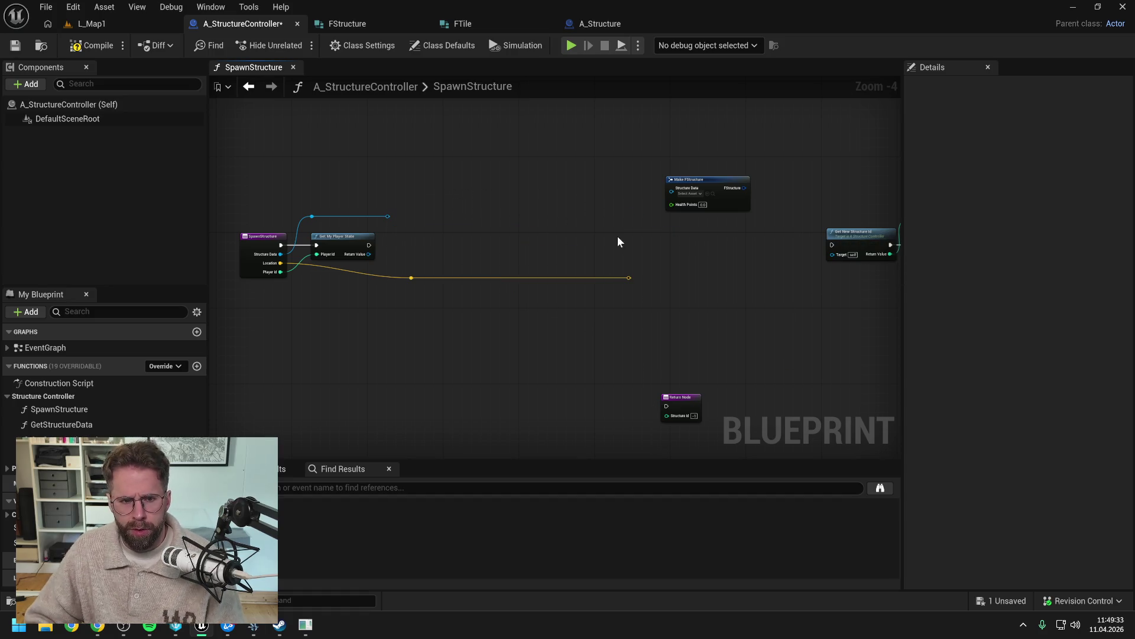
key("ctrl+space")
Step: Open DA_Structure and delete its GetClass function and Structure variable
type("d")
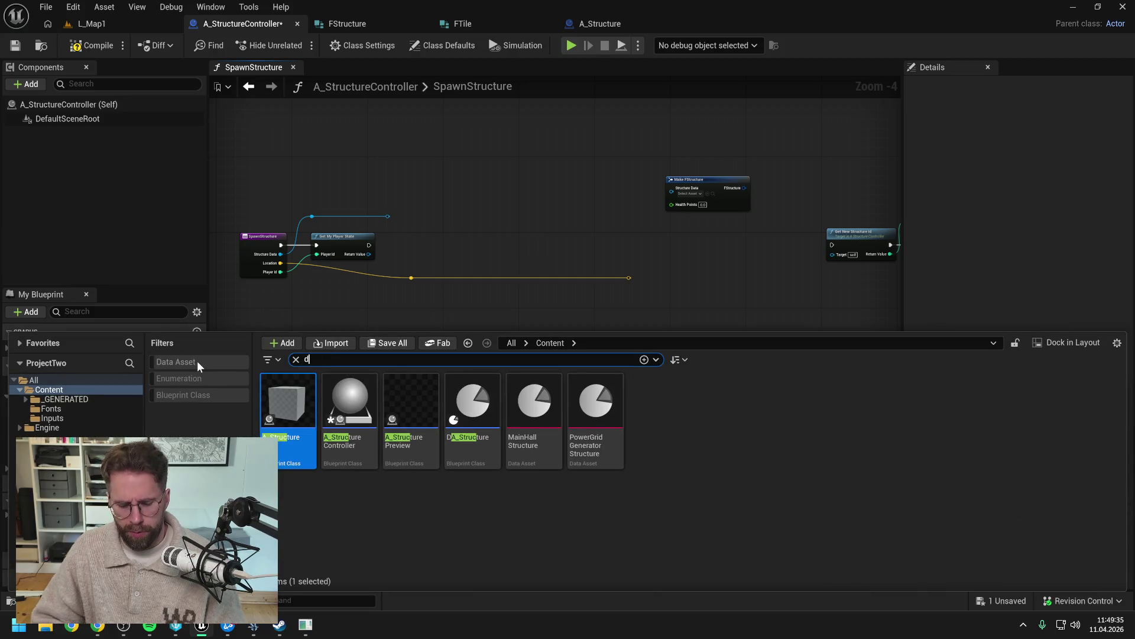
type("a_struc")
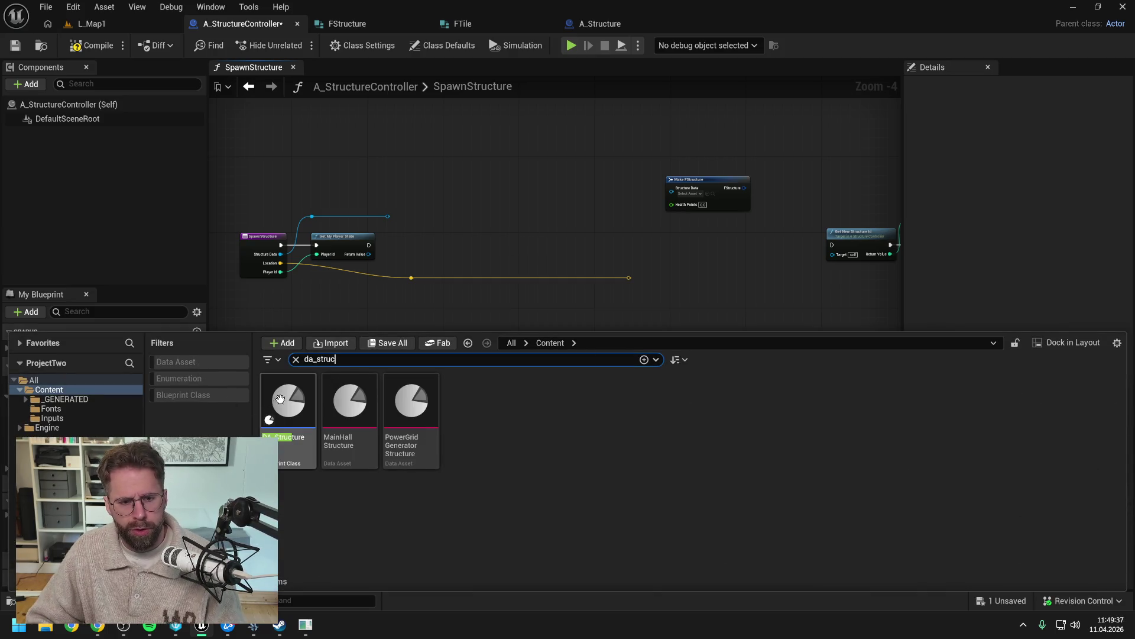
double_click(283, 397)
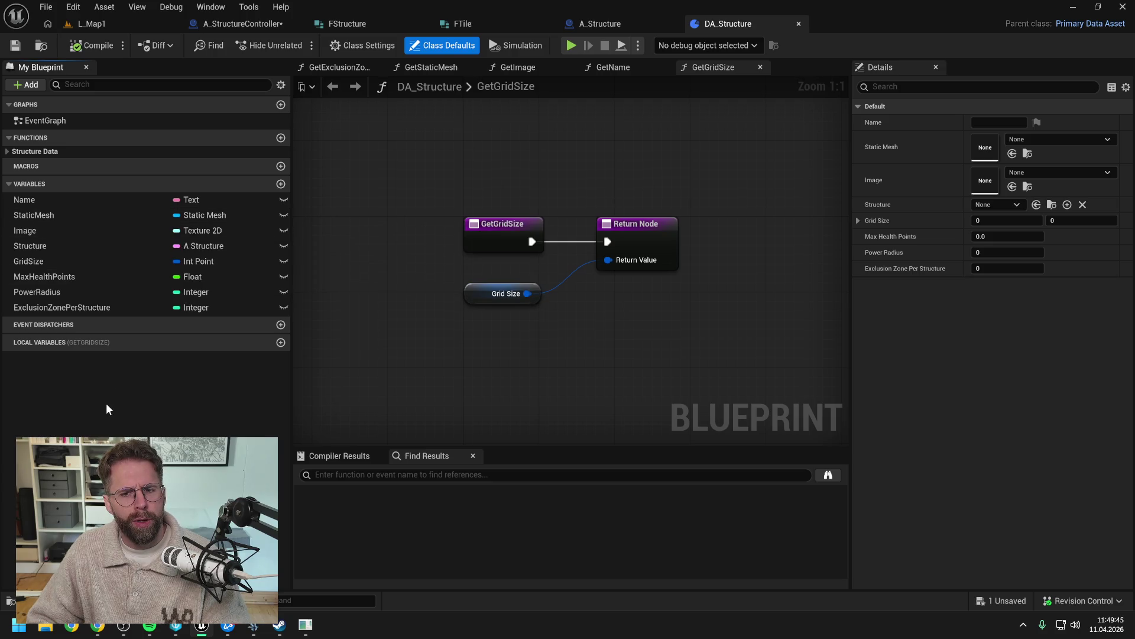
left_click(7, 151)
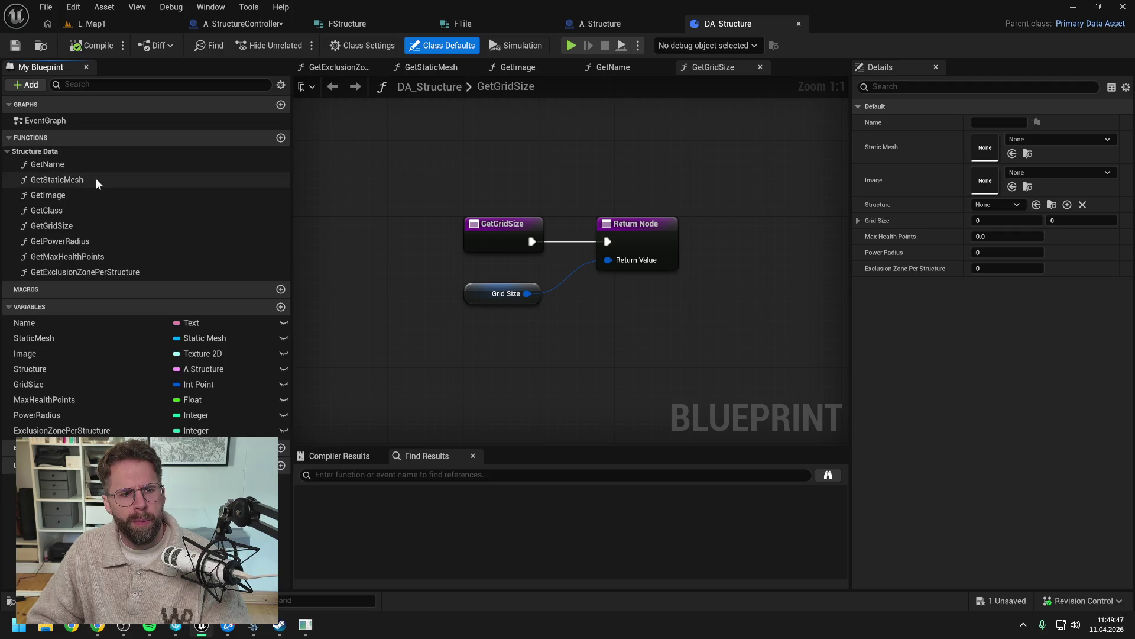
left_click(93, 211)
key("Delete")
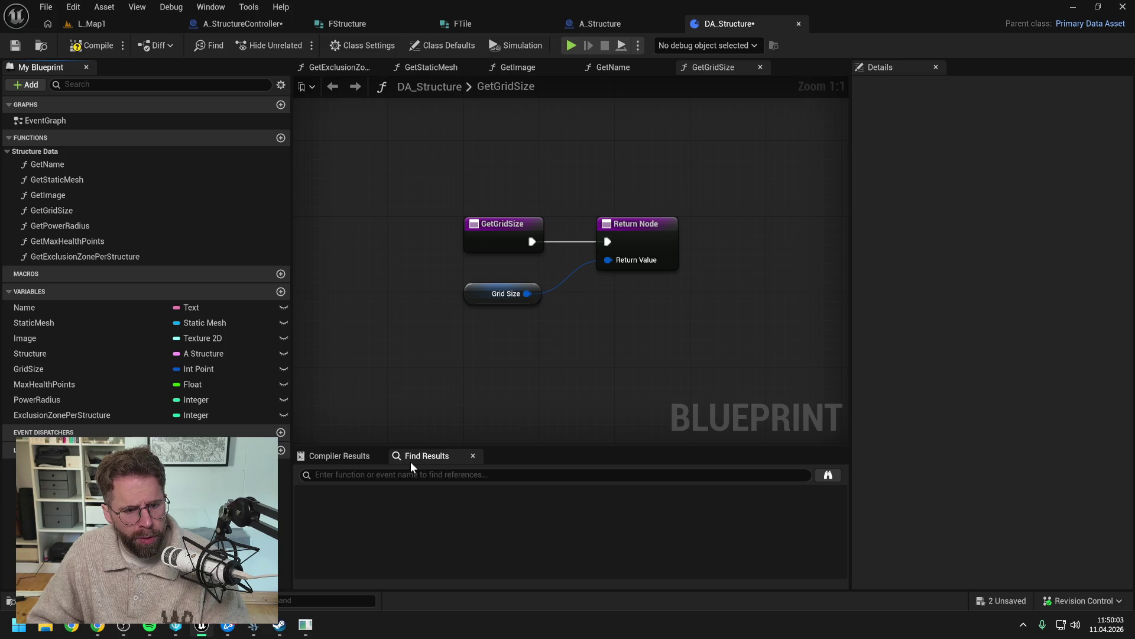
left_click(77, 352)
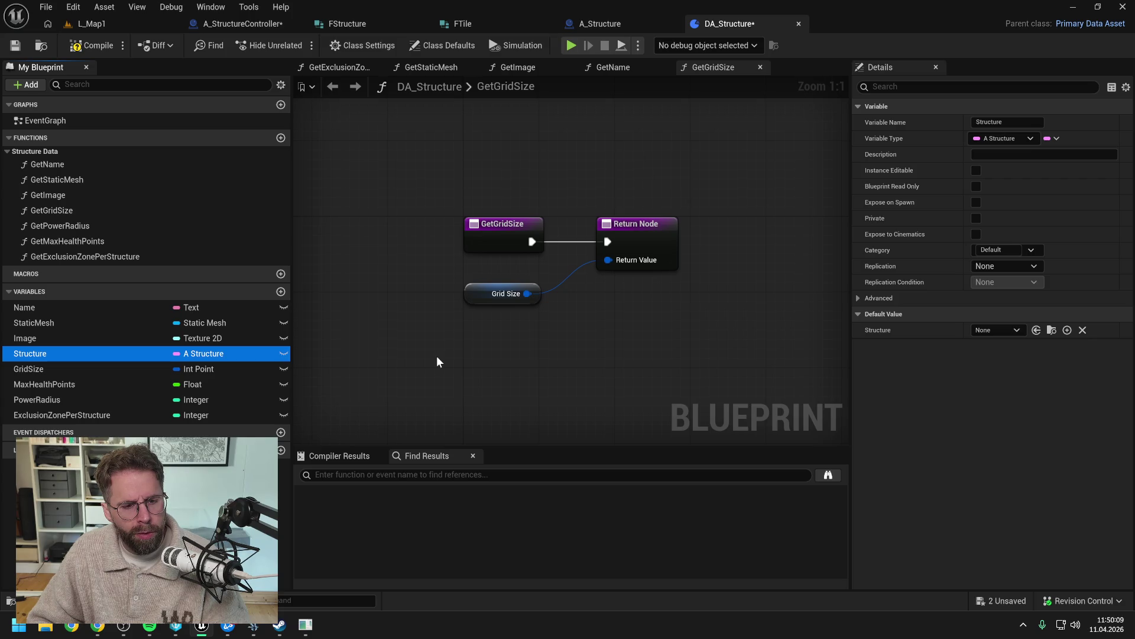
key("Delete")
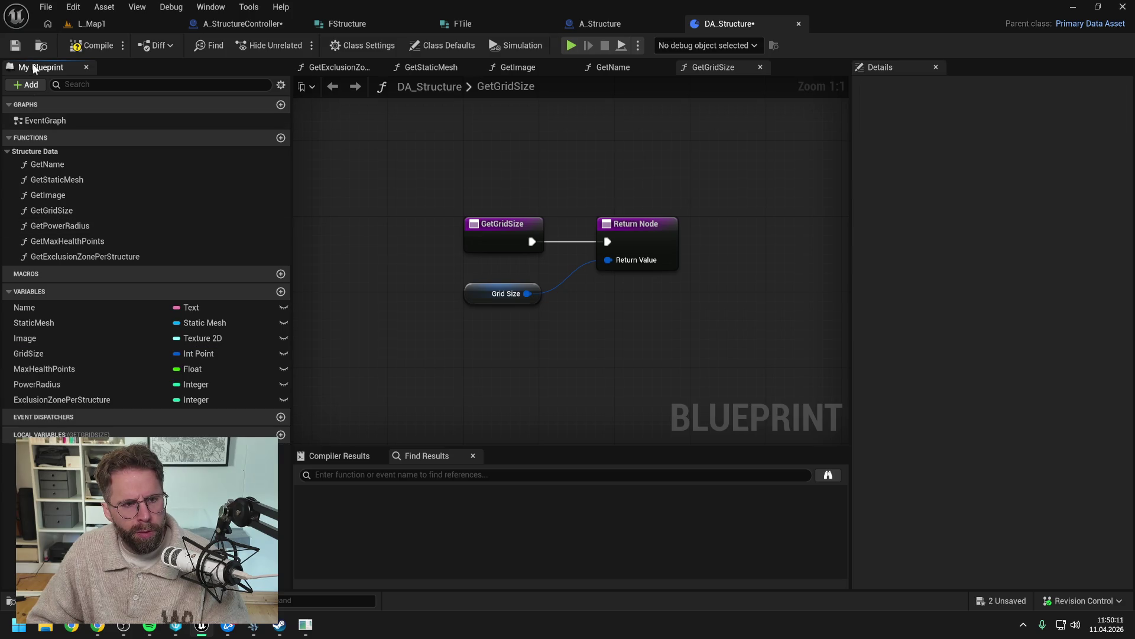
Step: Compile DA_Structure, save all assets with checkout, and inspect the GetStaticMesh function
left_click(88, 45)
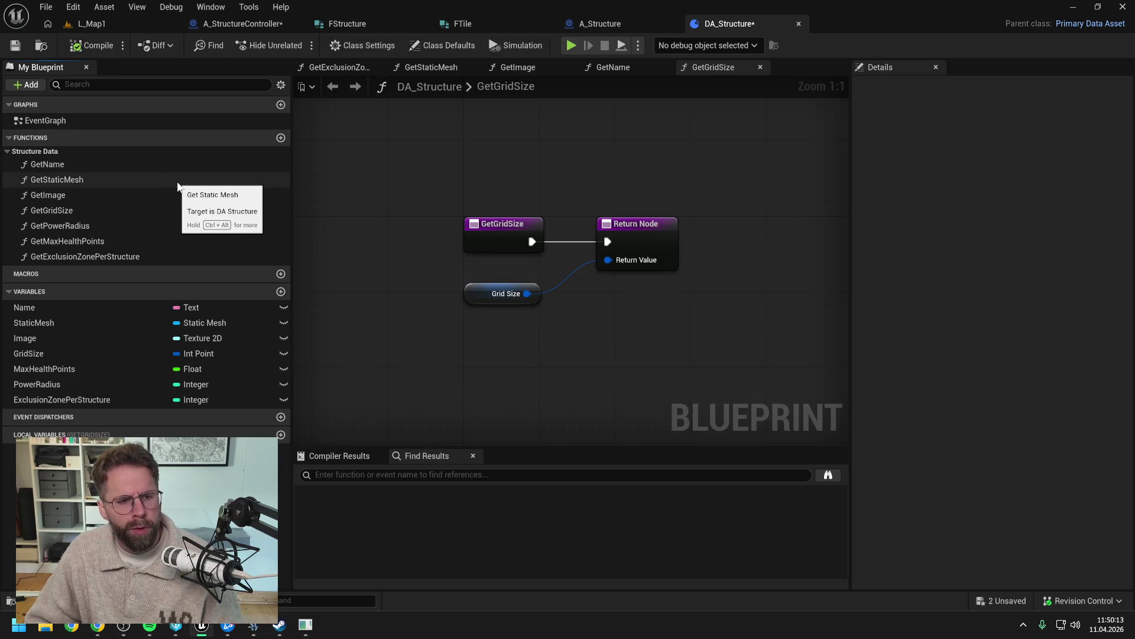
key("ctrl+shift+s")
left_click(579, 442)
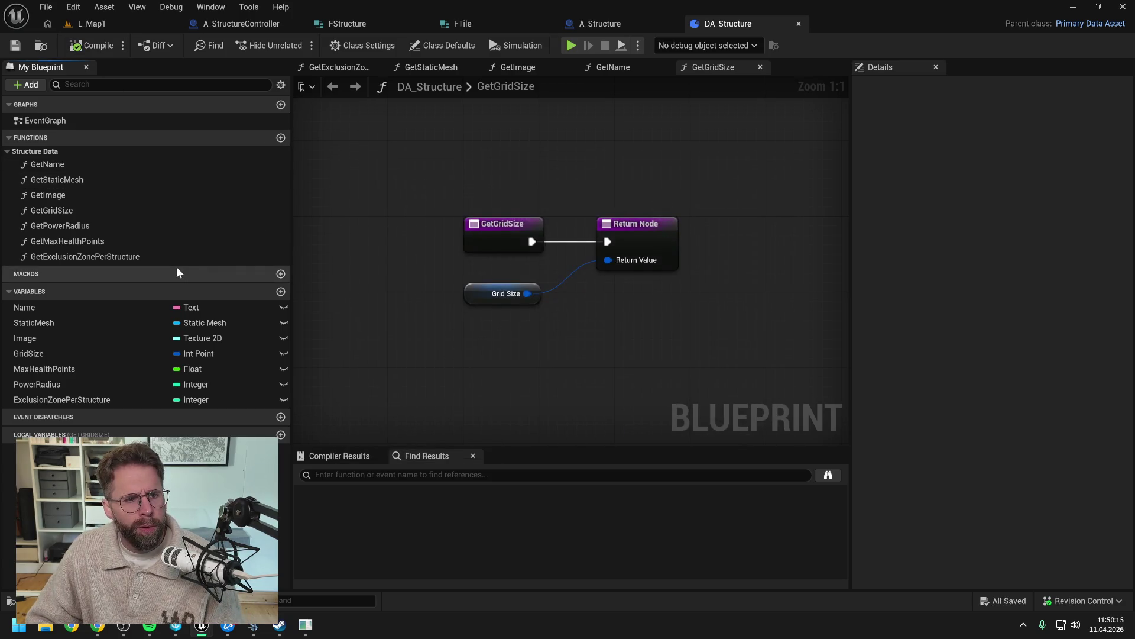
left_click(61, 182)
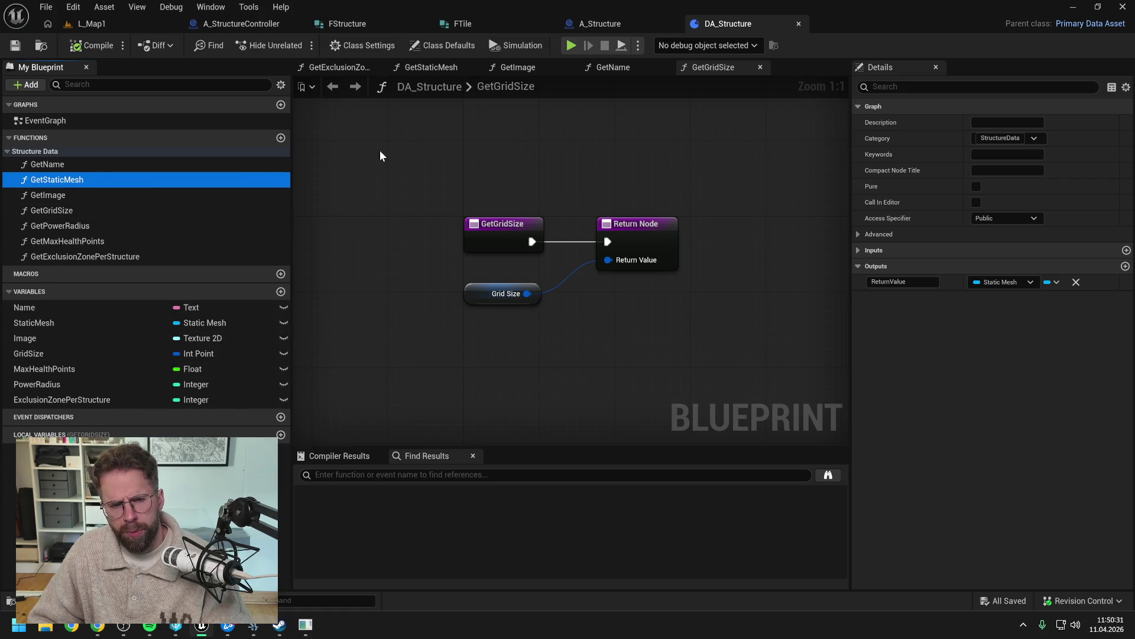
left_click(402, 149)
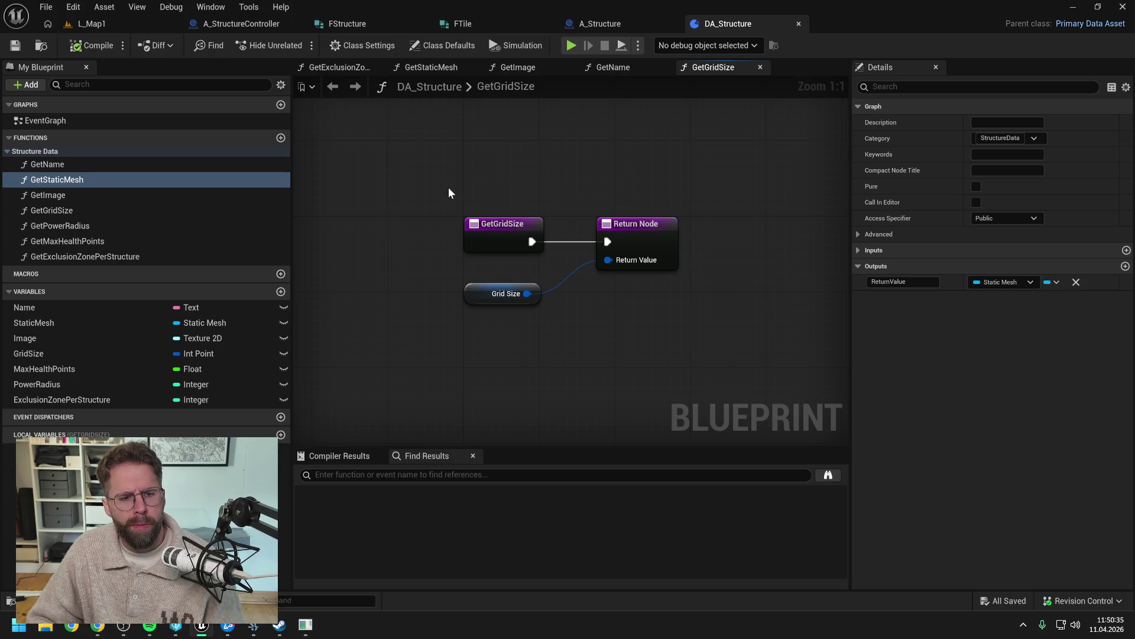
left_click(611, 25)
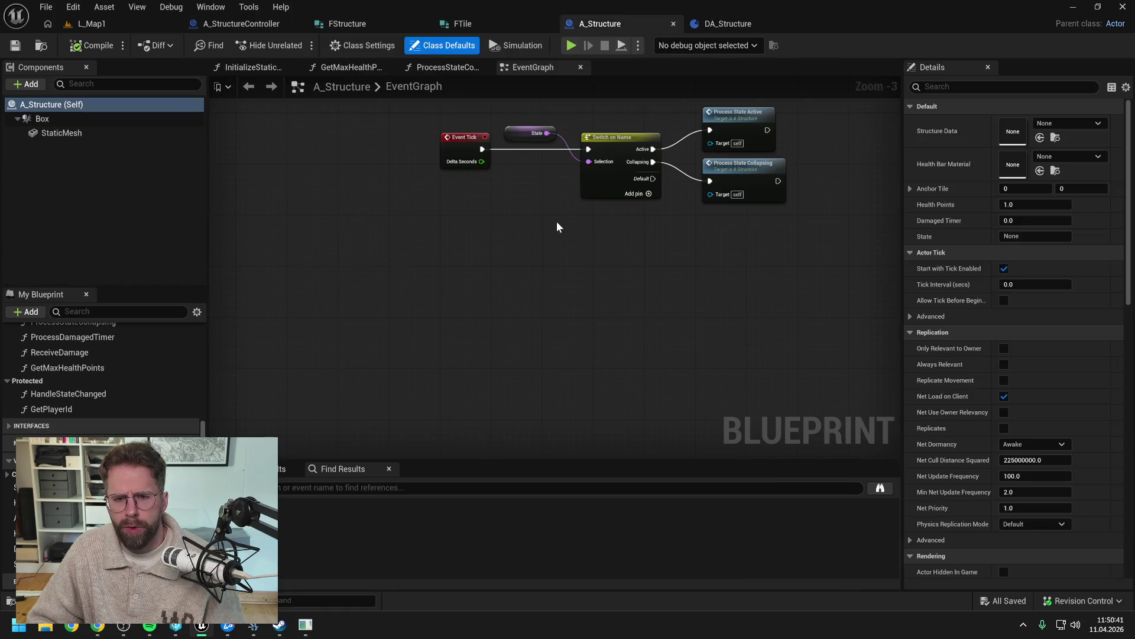
Step: Reposition the Make FStructure node lower-left in the SpawnStructure graph
left_click(239, 23)
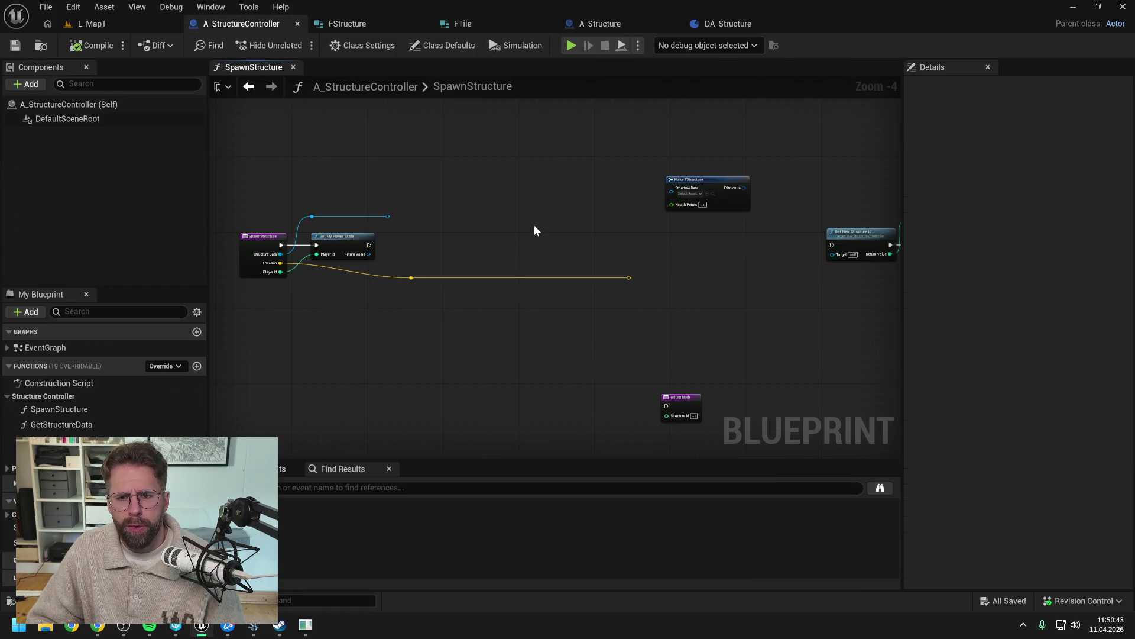
left_click_drag(704, 182, 557, 187)
left_click(484, 243)
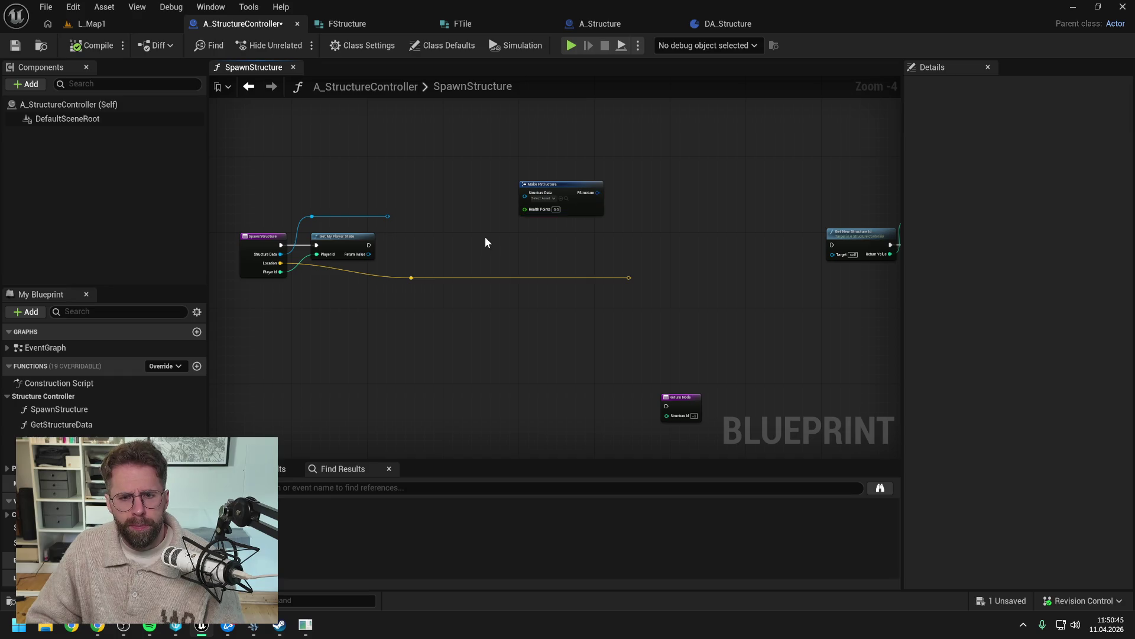
scroll(459, 243, "up", 1)
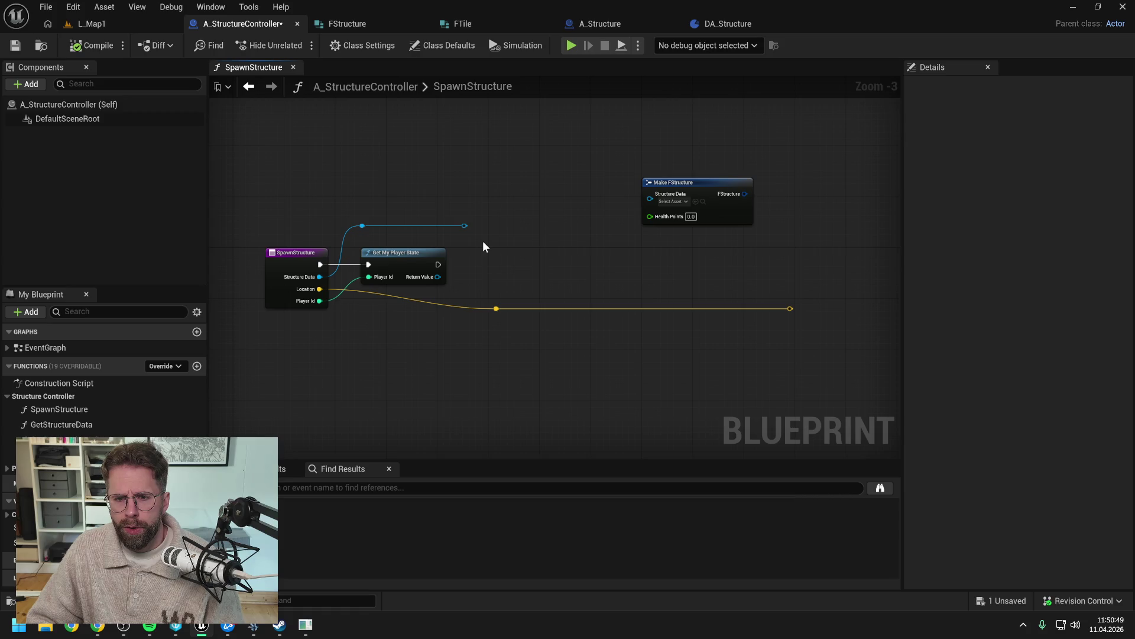
left_click_drag(699, 177, 711, 229)
left_click(604, 269)
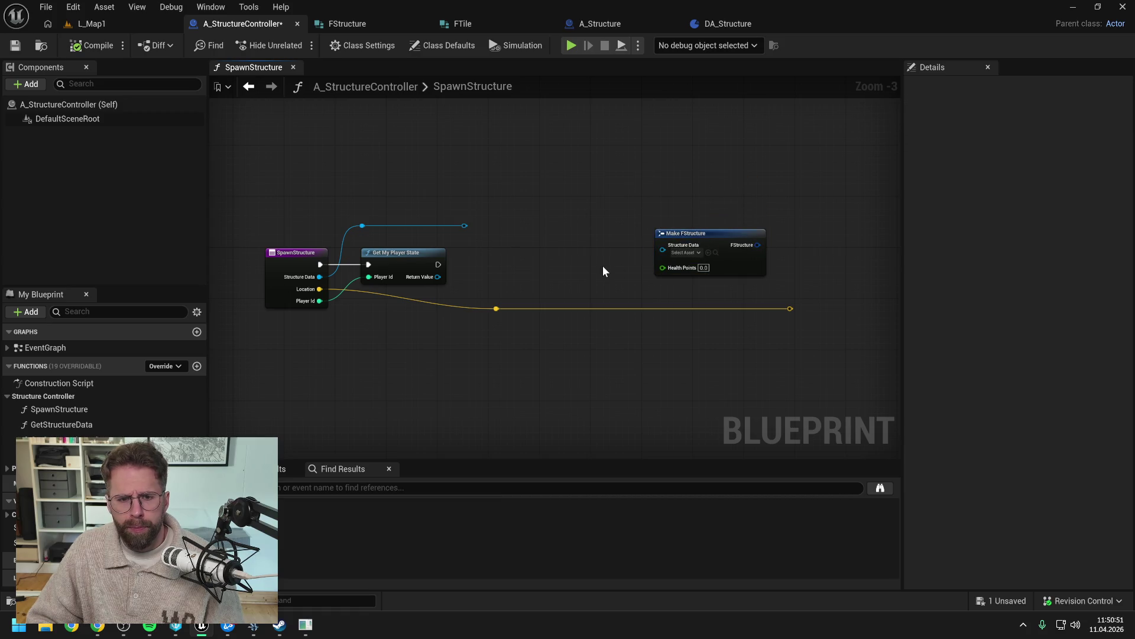
Step: Add Get Max Health Points from the structure data wire and chain it after Get My Player State
left_click_drag(465, 226, 496, 249)
type("get heal")
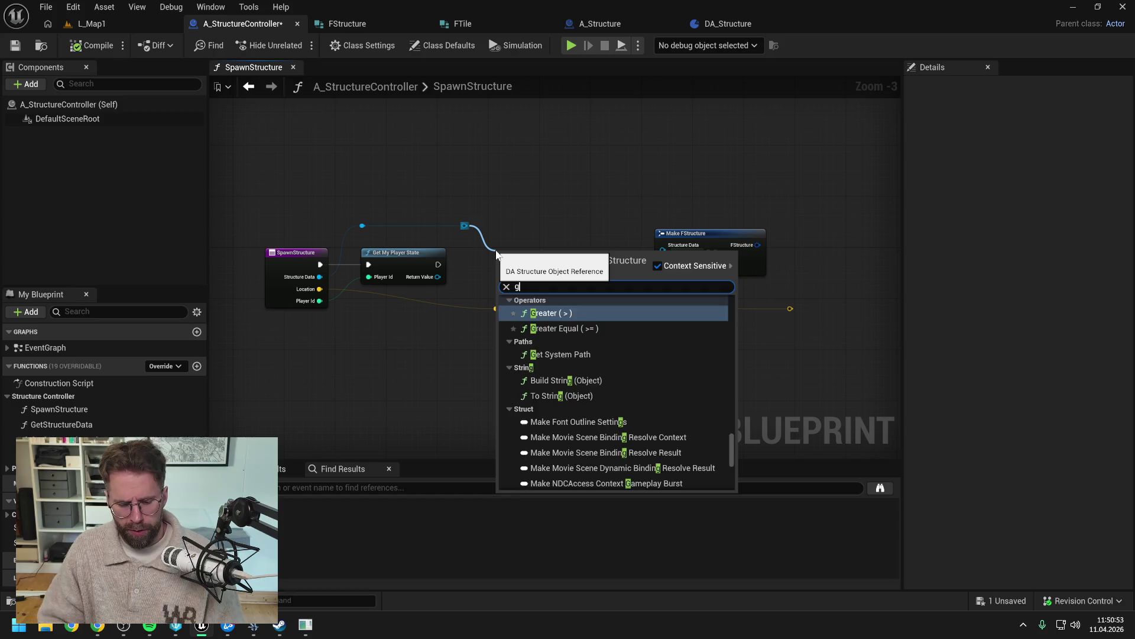
left_click(547, 312)
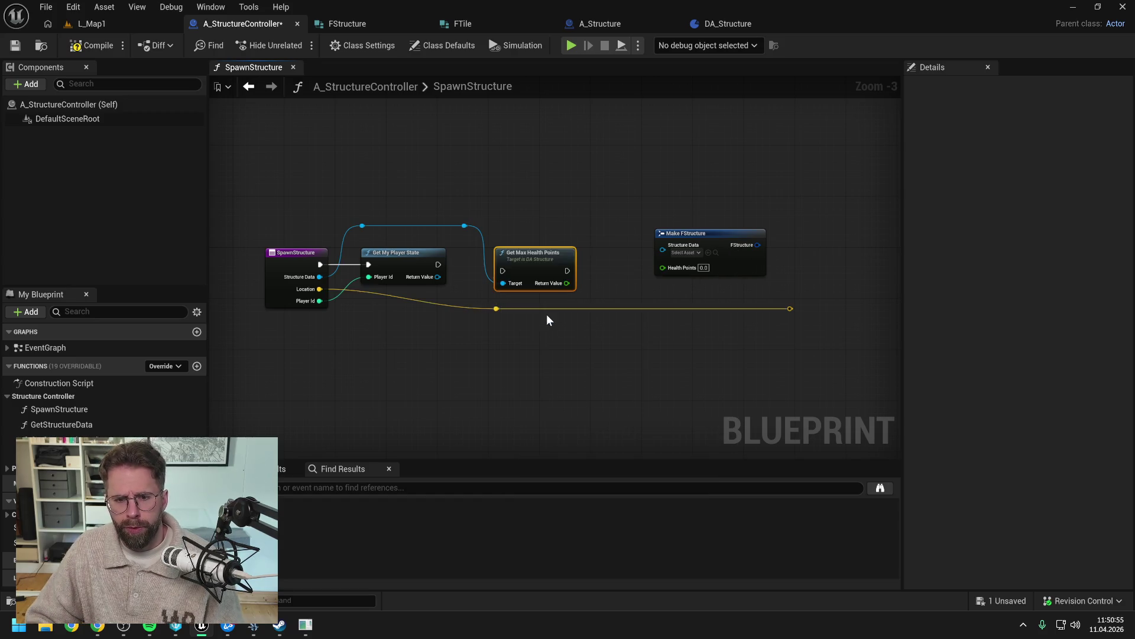
mouse_move(437, 267)
left_mouse_down()
mouse_move(502, 271)
mouse_move(526, 254)
left_mouse_up()
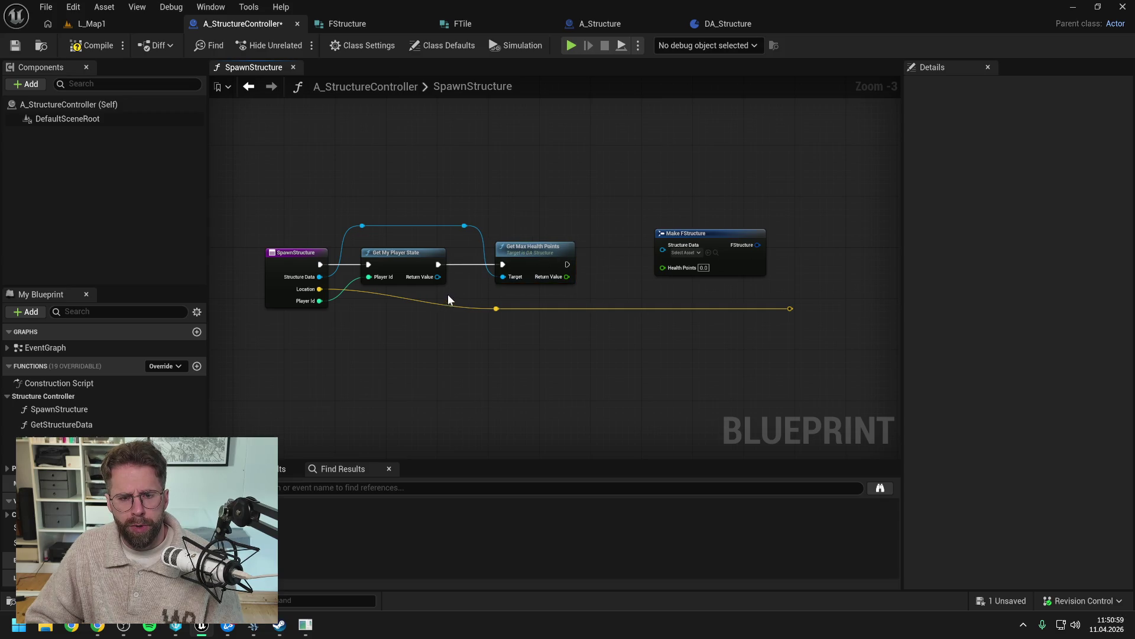
left_click(439, 280)
left_click_drag(656, 334, 477, 318)
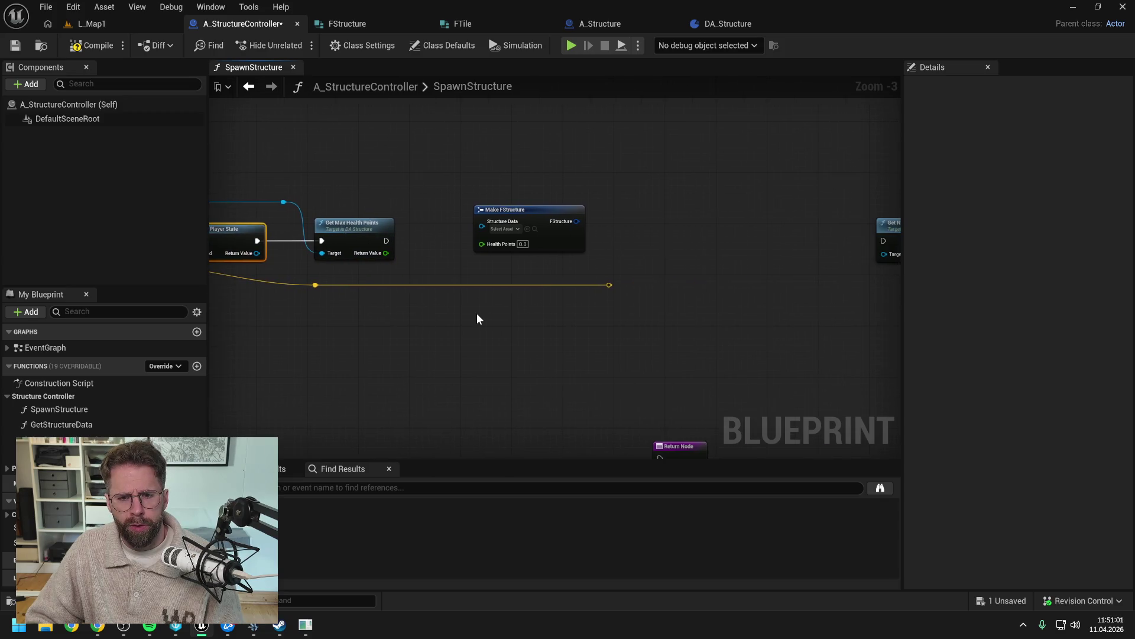
scroll(530, 300, "down", 1)
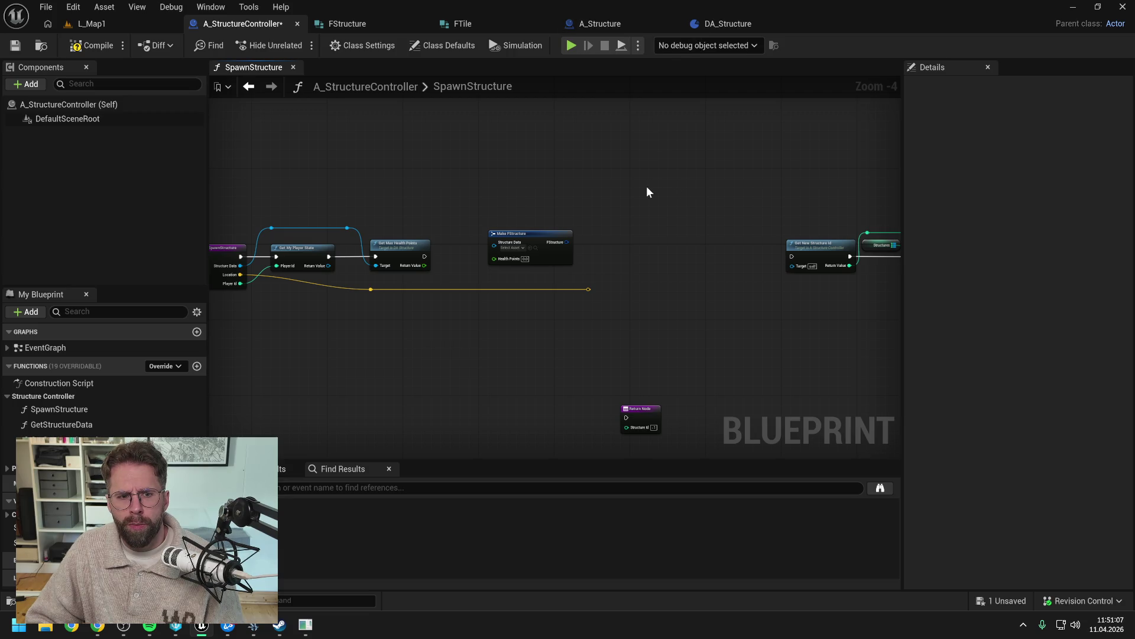
left_click_drag(647, 187, 691, 191)
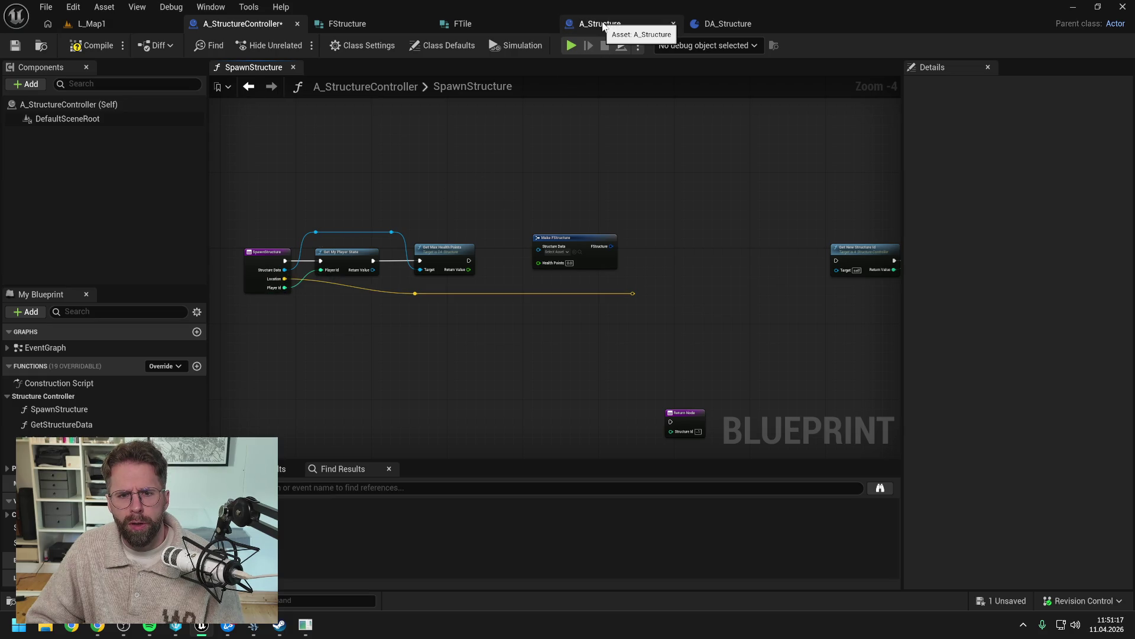
left_click(604, 27)
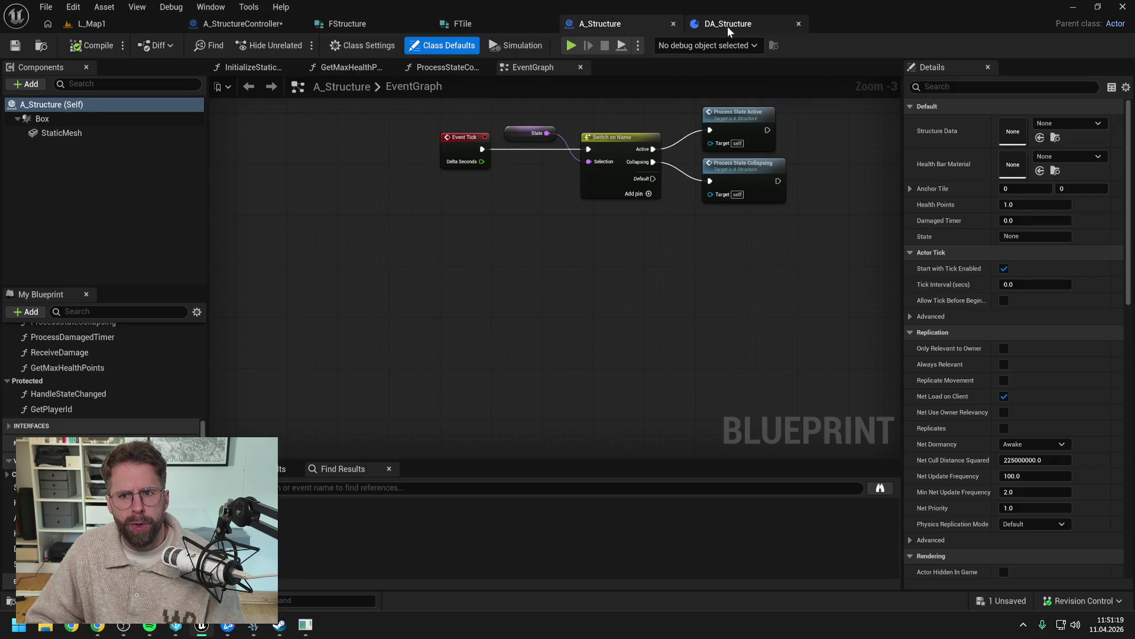
Step: Add an Integer member named PlayerId to FStructure and save the struct
left_click(727, 26)
left_click(348, 25)
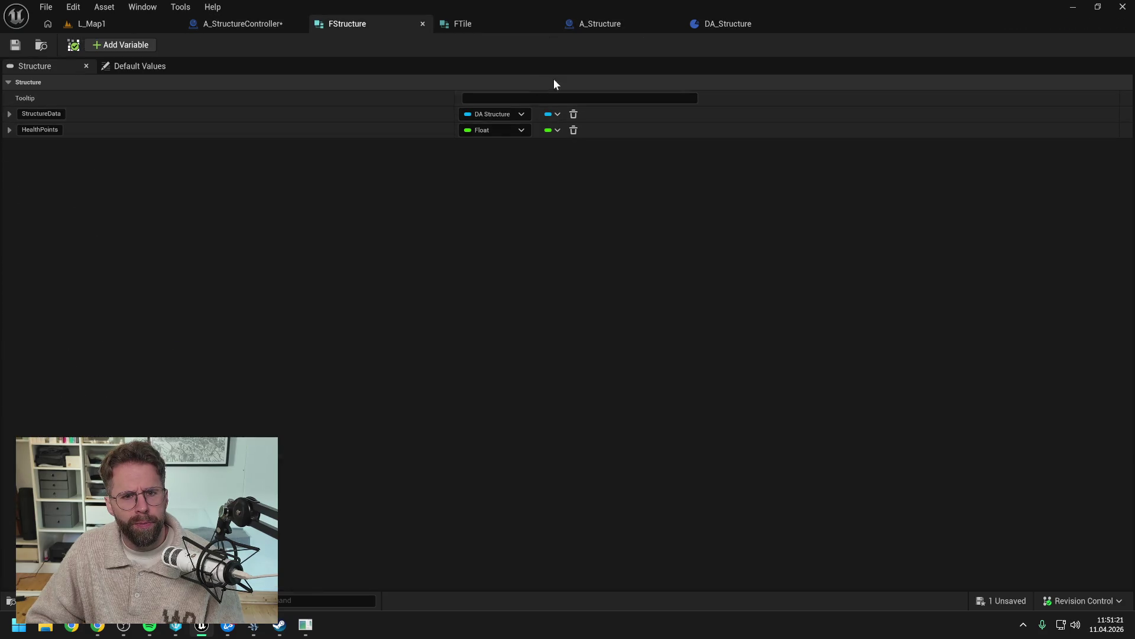
left_click(128, 45)
left_click(521, 146)
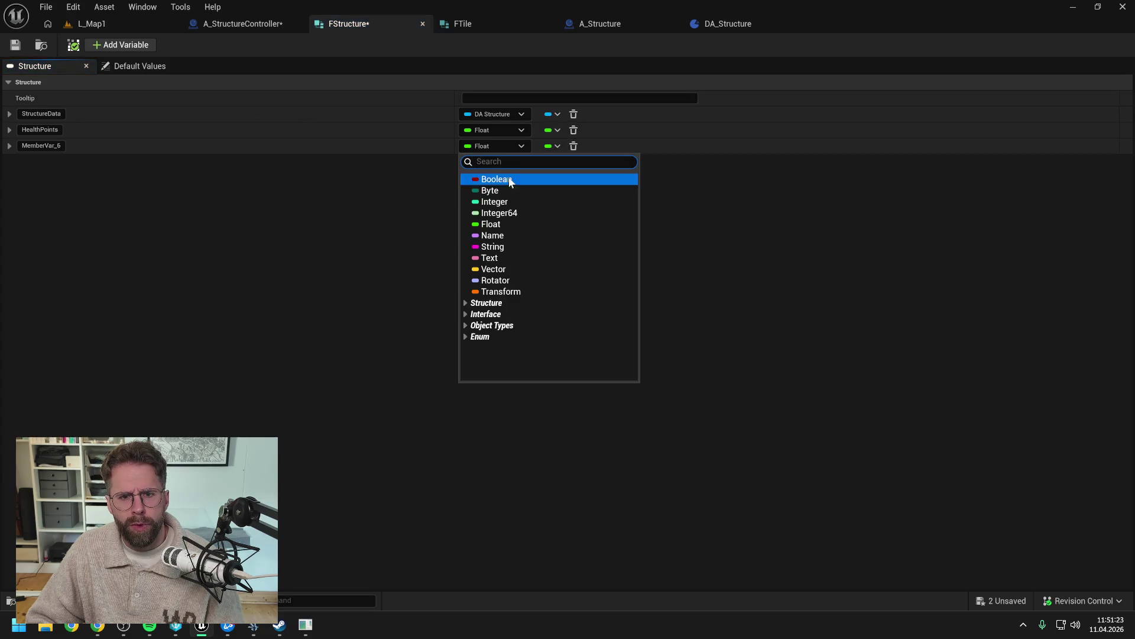
left_click(497, 201)
left_click(57, 146)
key("ctrl+a")
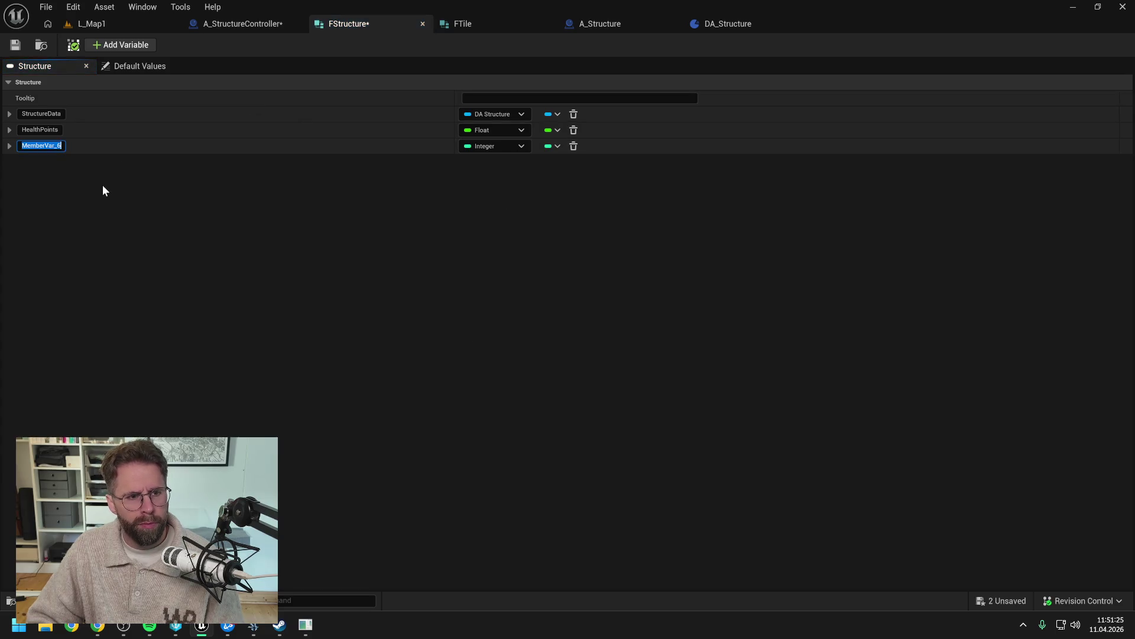
type("PlayerId")
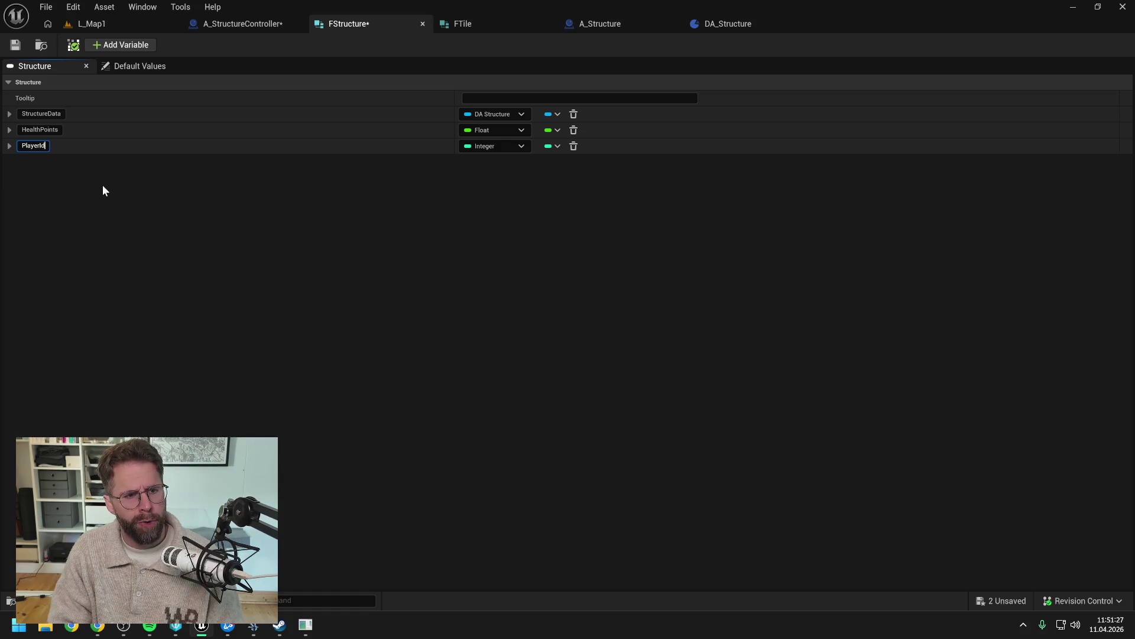
key("Return")
left_click(15, 46)
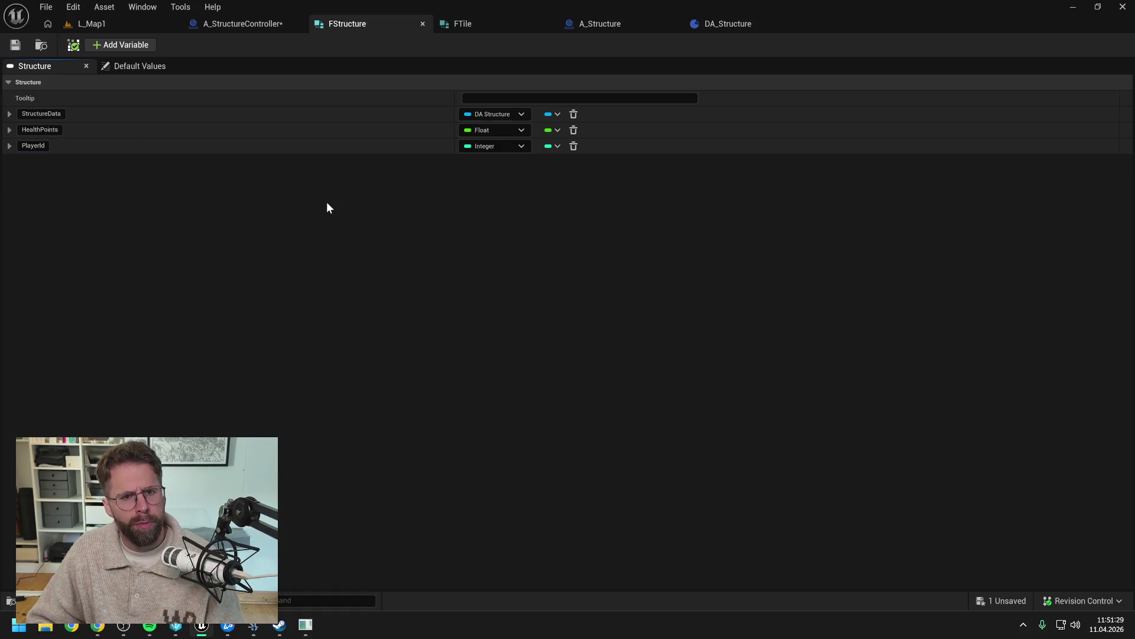
left_click(257, 23)
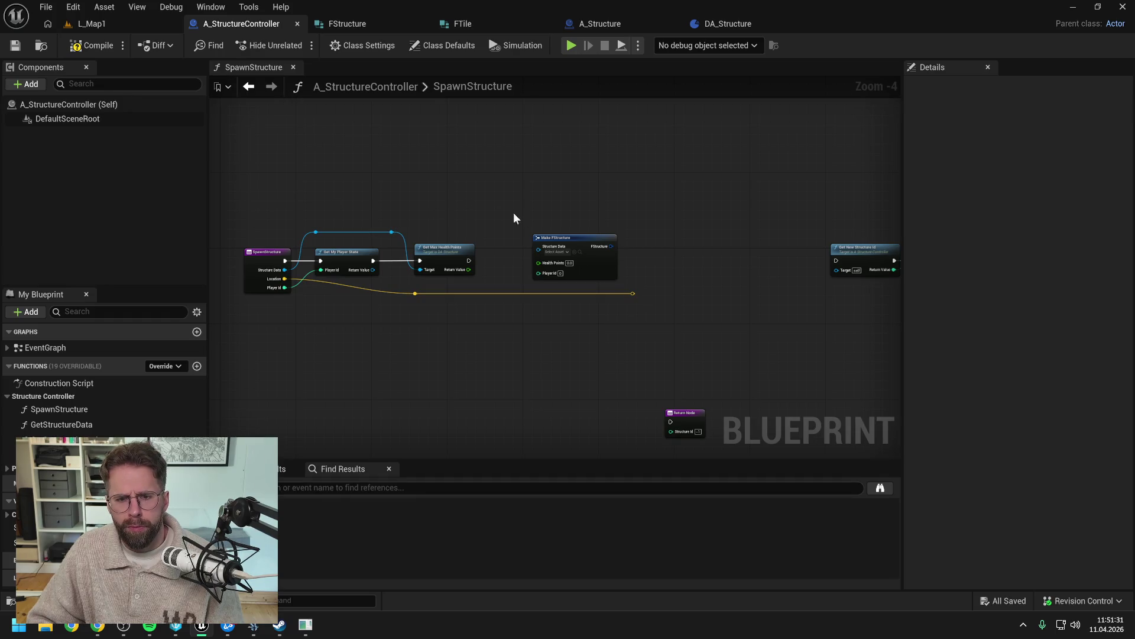
Step: Delete the Get My Player State node and both reroute points on the structure data wire
left_click_drag(501, 214, 573, 213)
scroll(456, 281, "up", 1)
left_click(431, 263)
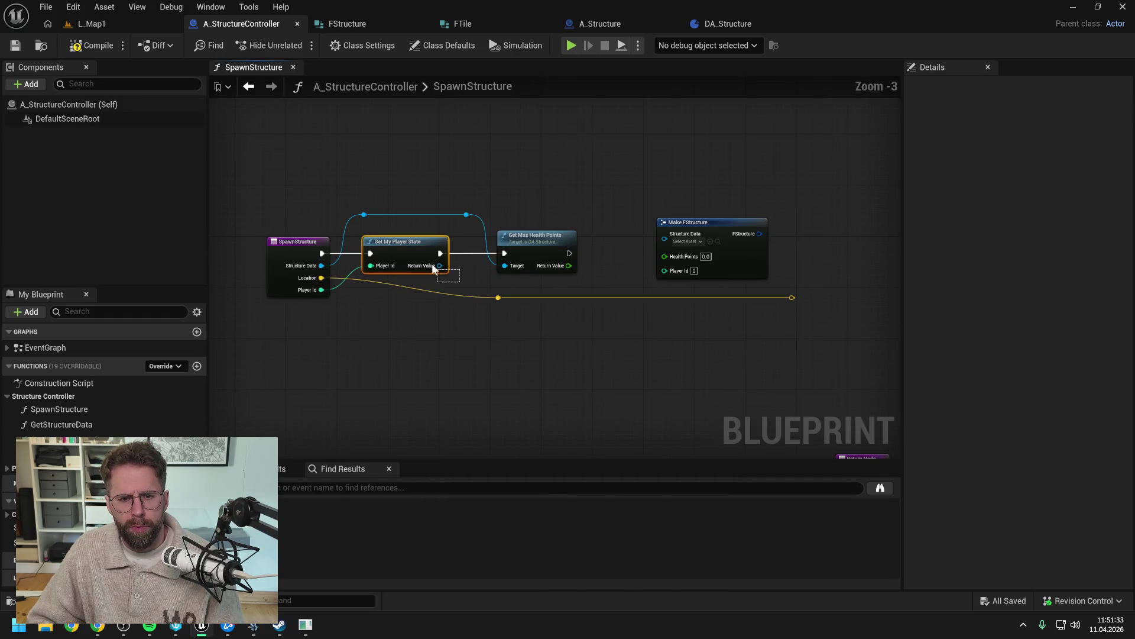
key("Delete")
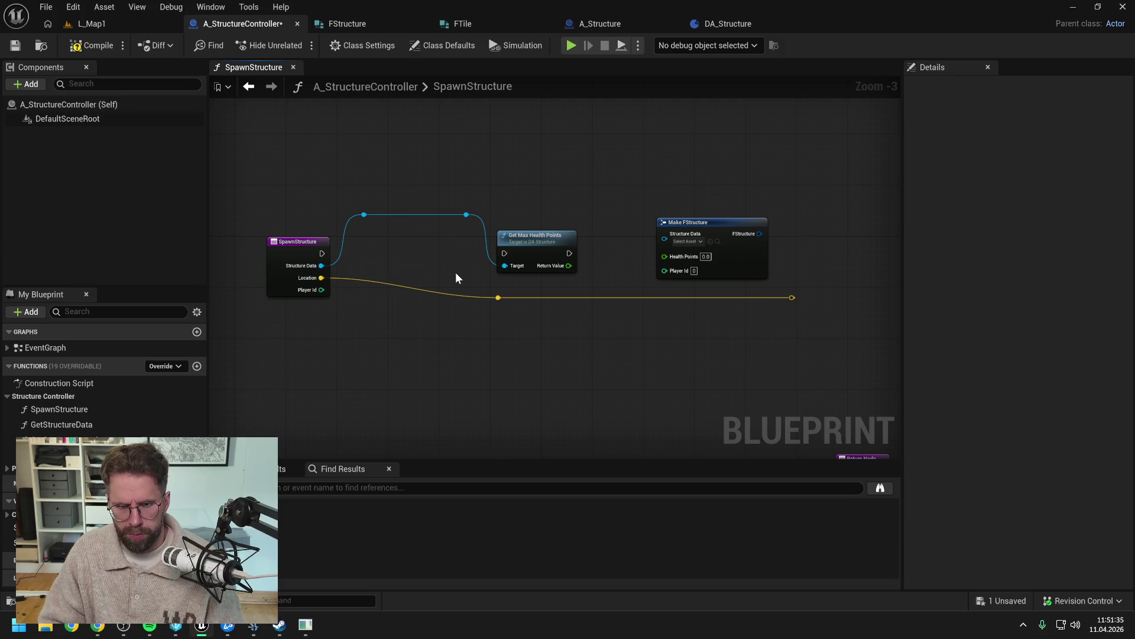
left_click_drag(358, 198, 471, 220)
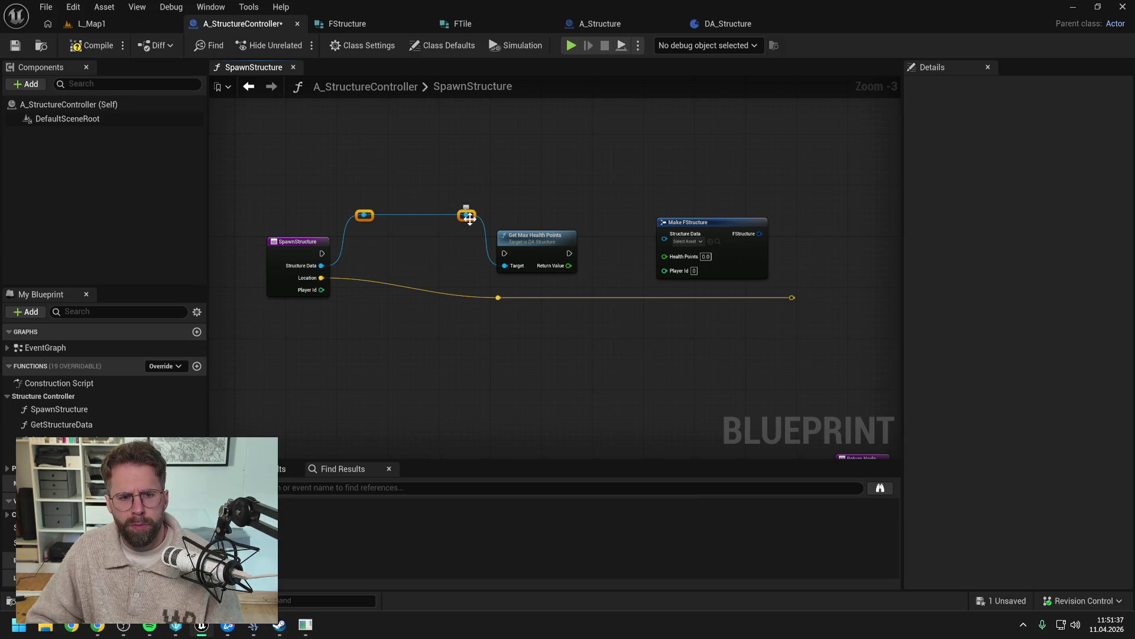
left_click(439, 255)
left_click_drag(348, 188, 466, 221)
key("Delete")
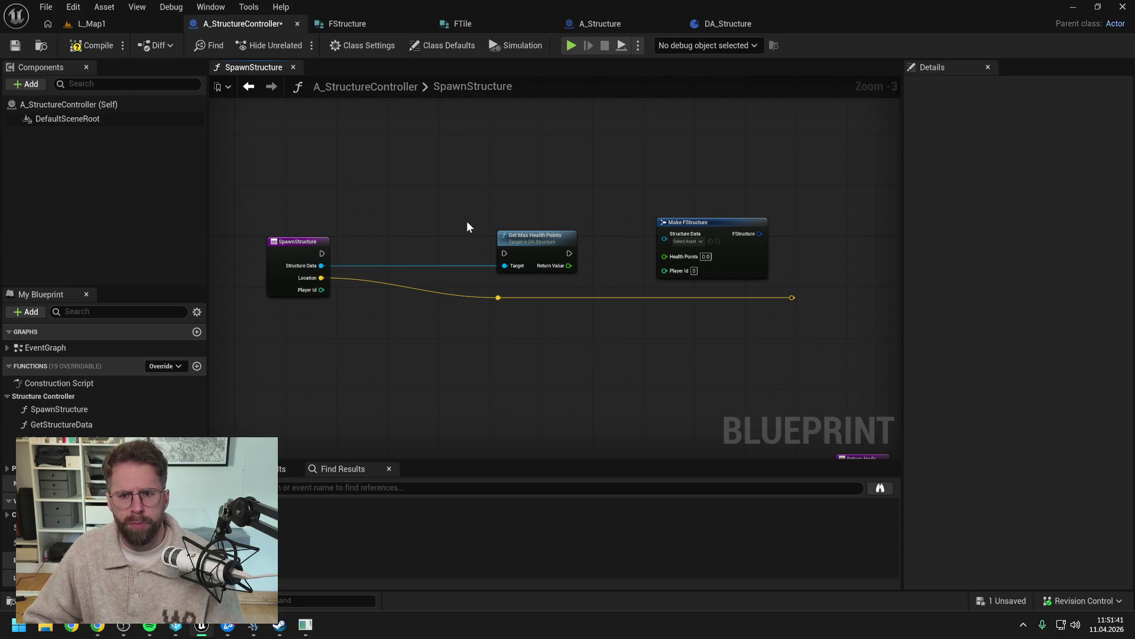
Step: Wire SpawnStructure's exec into Get Max Health Points, shift Make FStructure left, and switch to A_Structure
mouse_move(322, 253)
left_mouse_down()
mouse_move(513, 246)
mouse_move(436, 251)
left_mouse_up()
left_click(526, 246)
left_click_drag(550, 246, 537, 218)
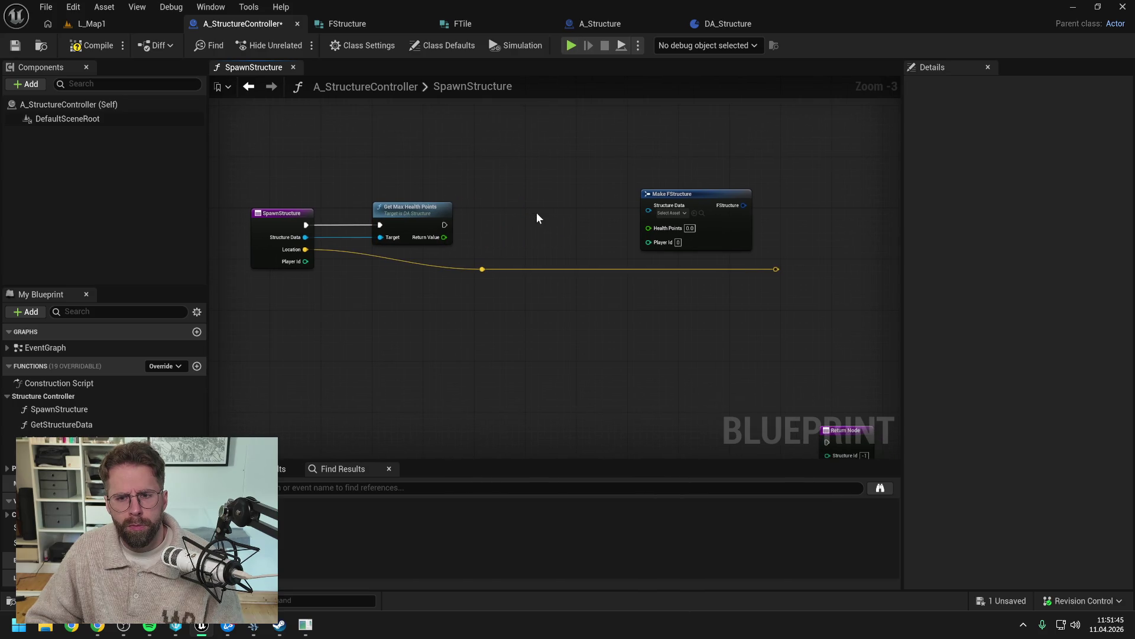
left_click_drag(720, 196, 619, 203)
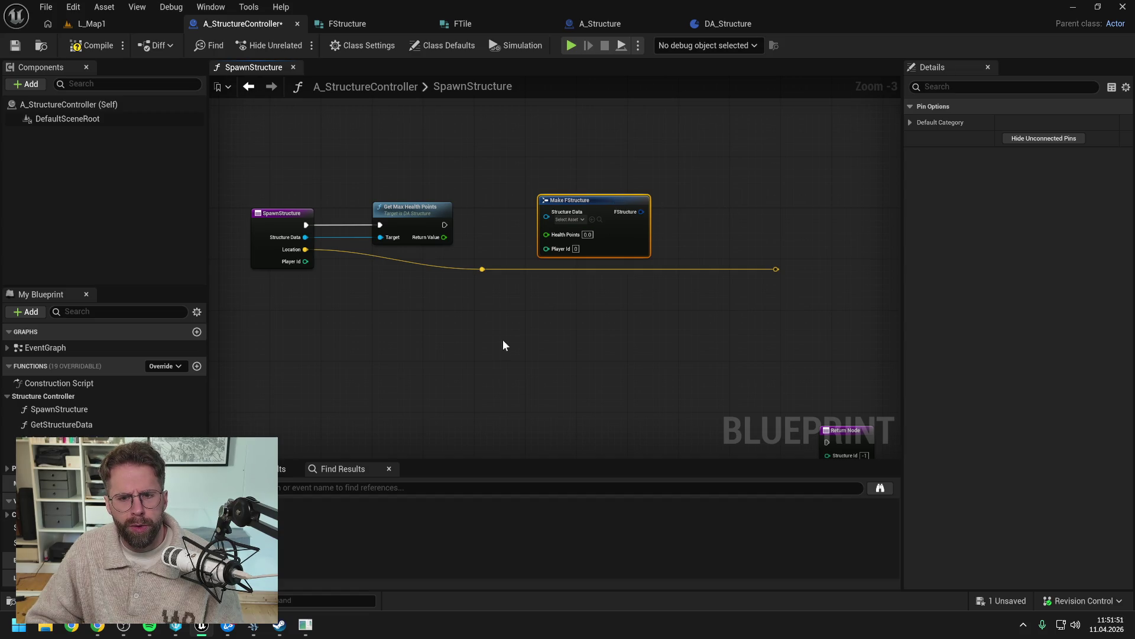
left_click(600, 24)
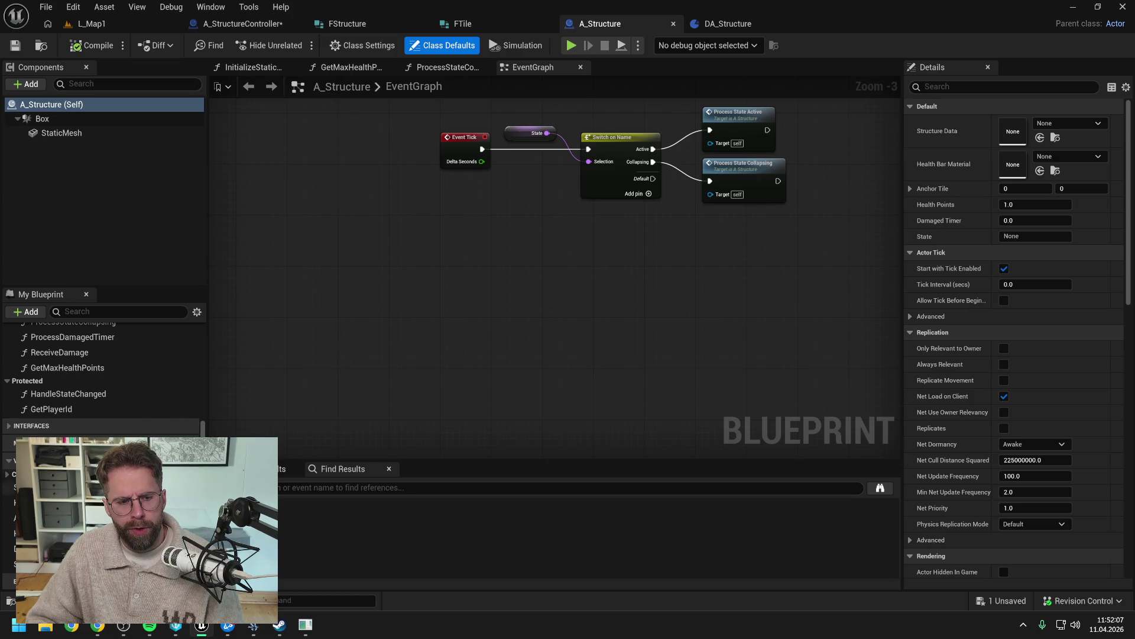
Step: Look through A_Structure's function list, then go back to A_StructureController's SpawnStructure graph
scroll(103, 379, "up", 10)
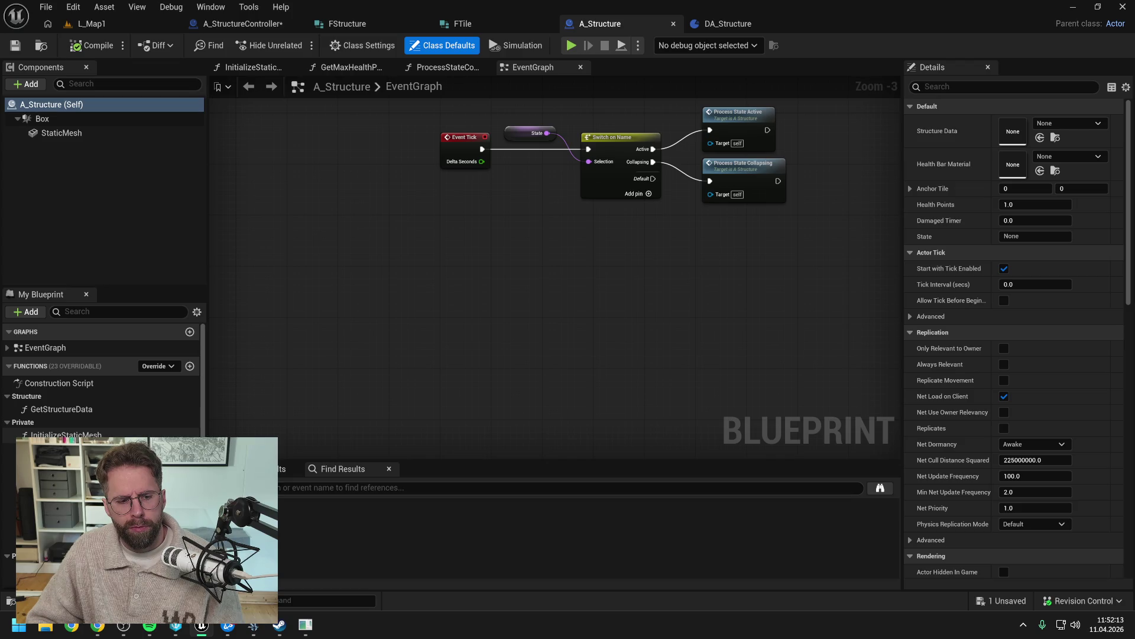
scroll(101, 385, "down", 2)
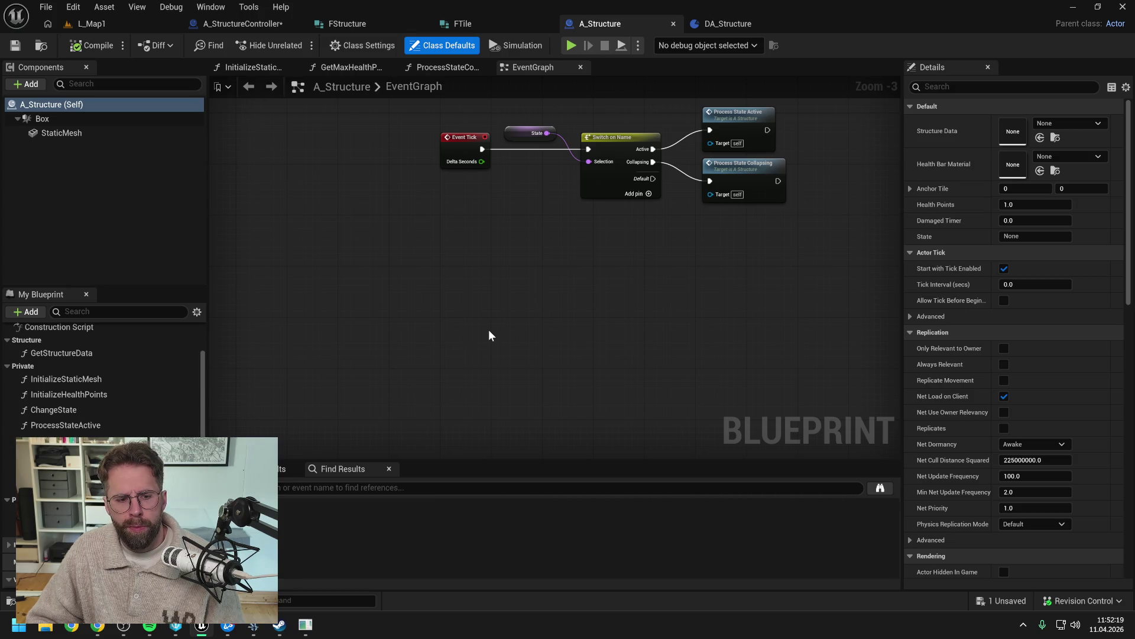
scroll(121, 419, "down", 3)
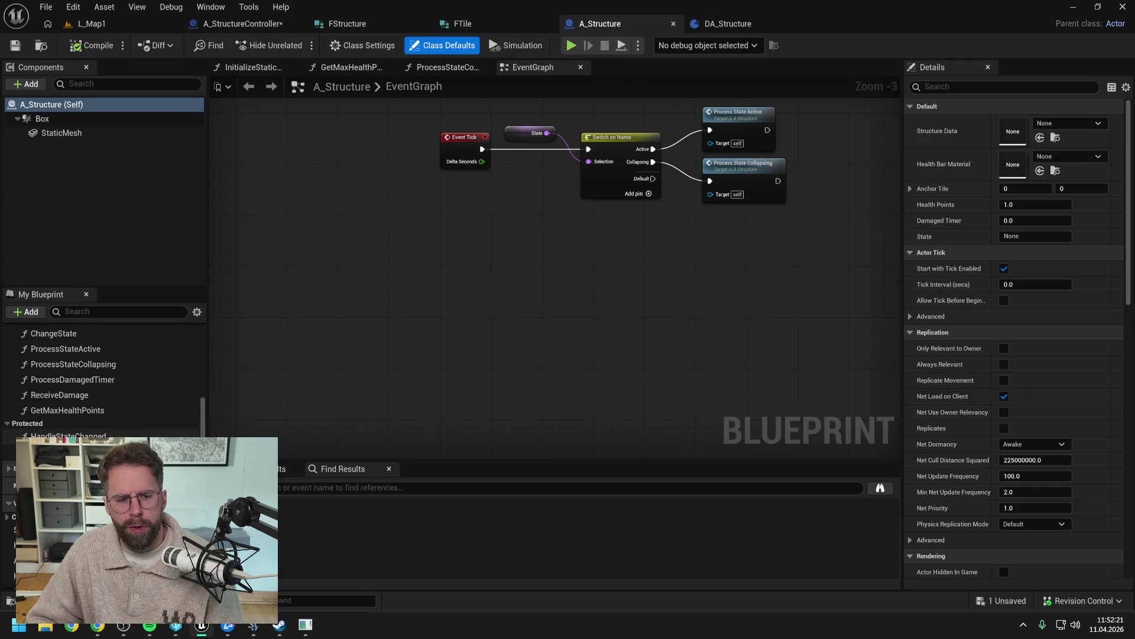
scroll(100, 367, "down", 2)
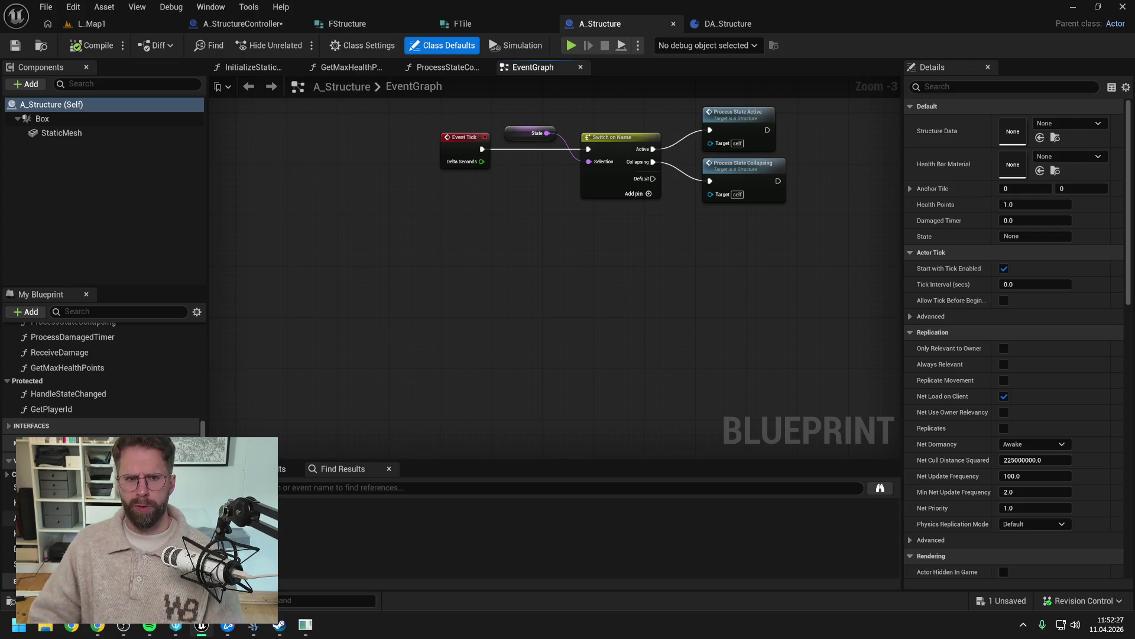
left_click(221, 29)
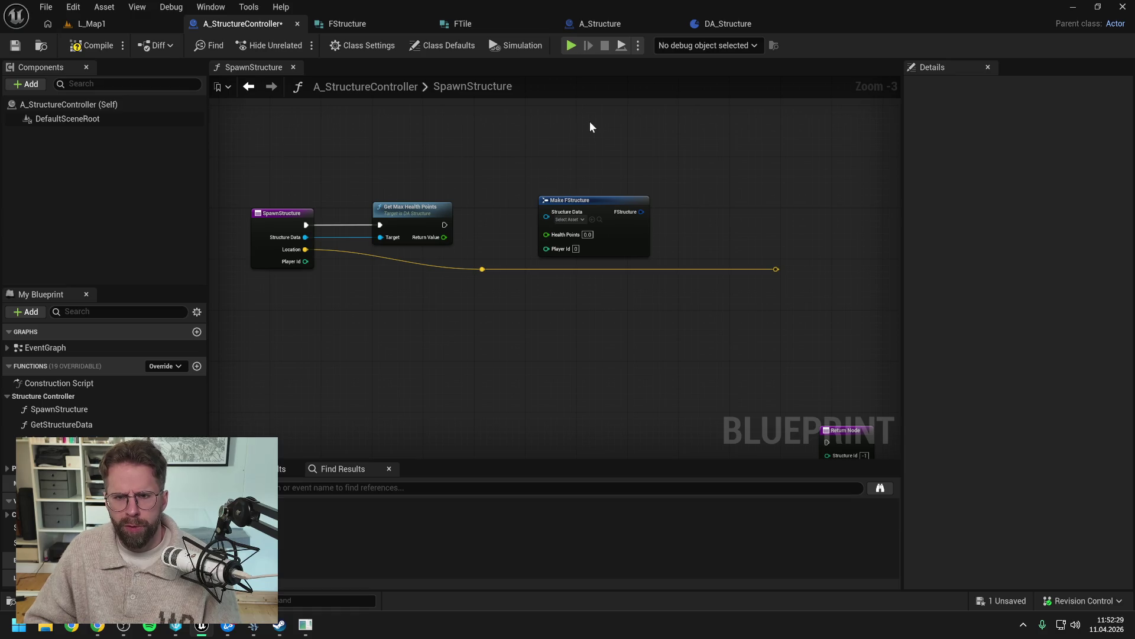